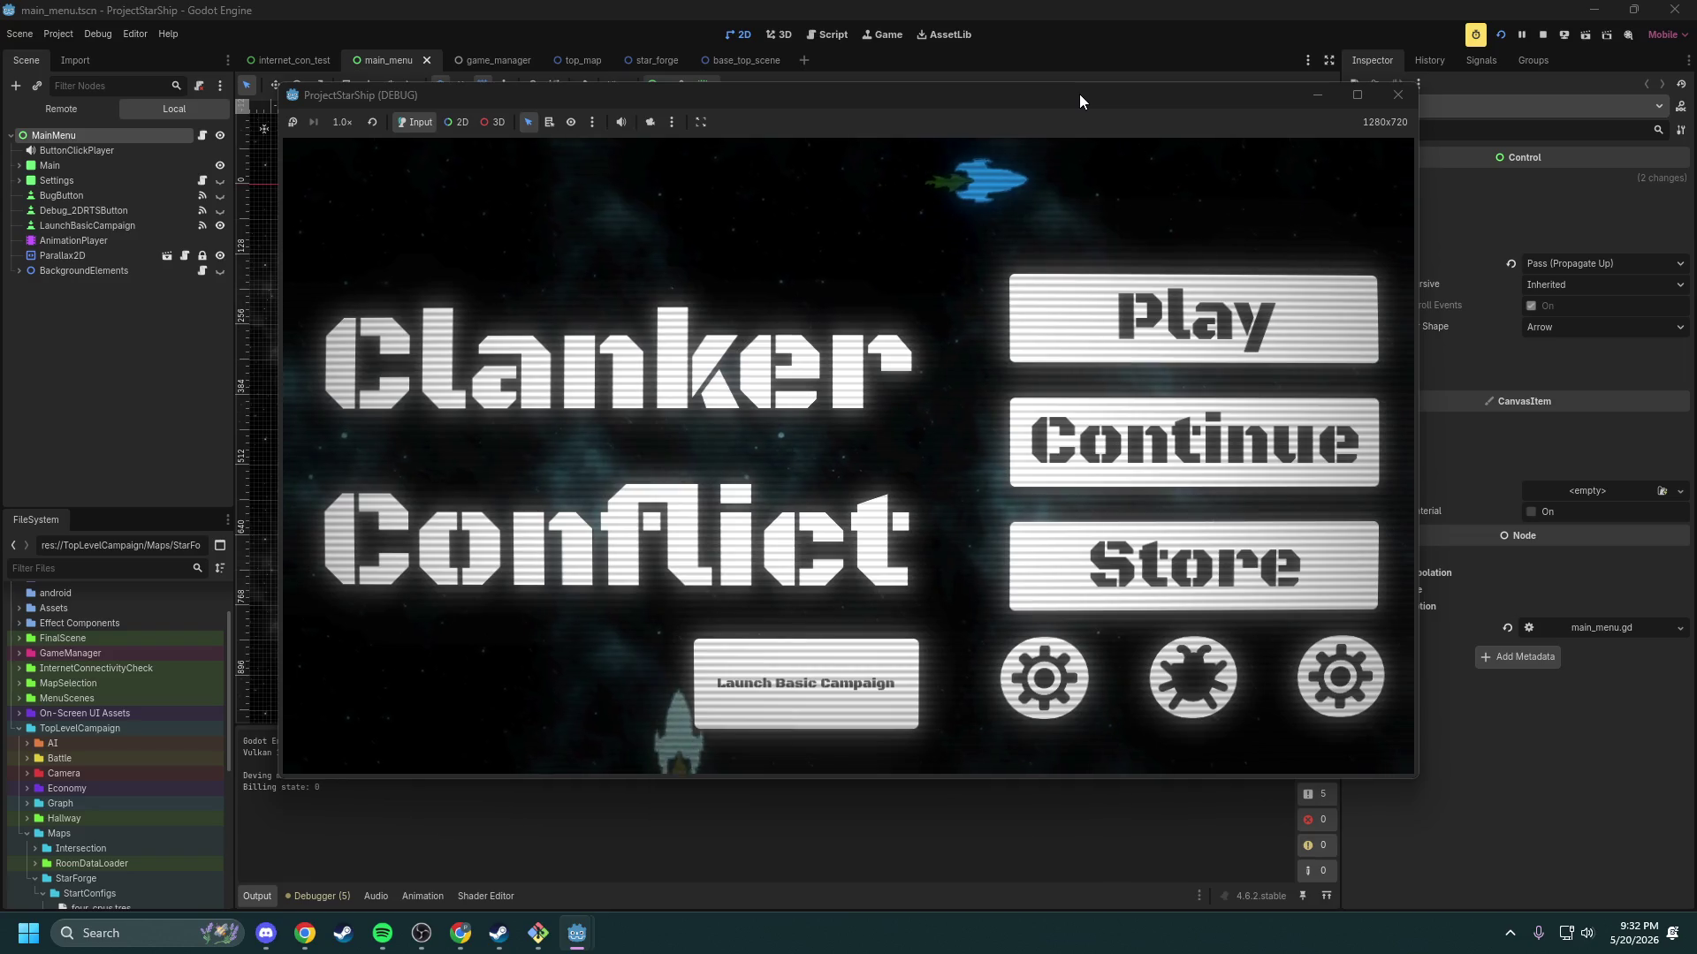
Step: Maximize the game window, continue the saved game and confirm the Intersection map
double_click(1079, 94)
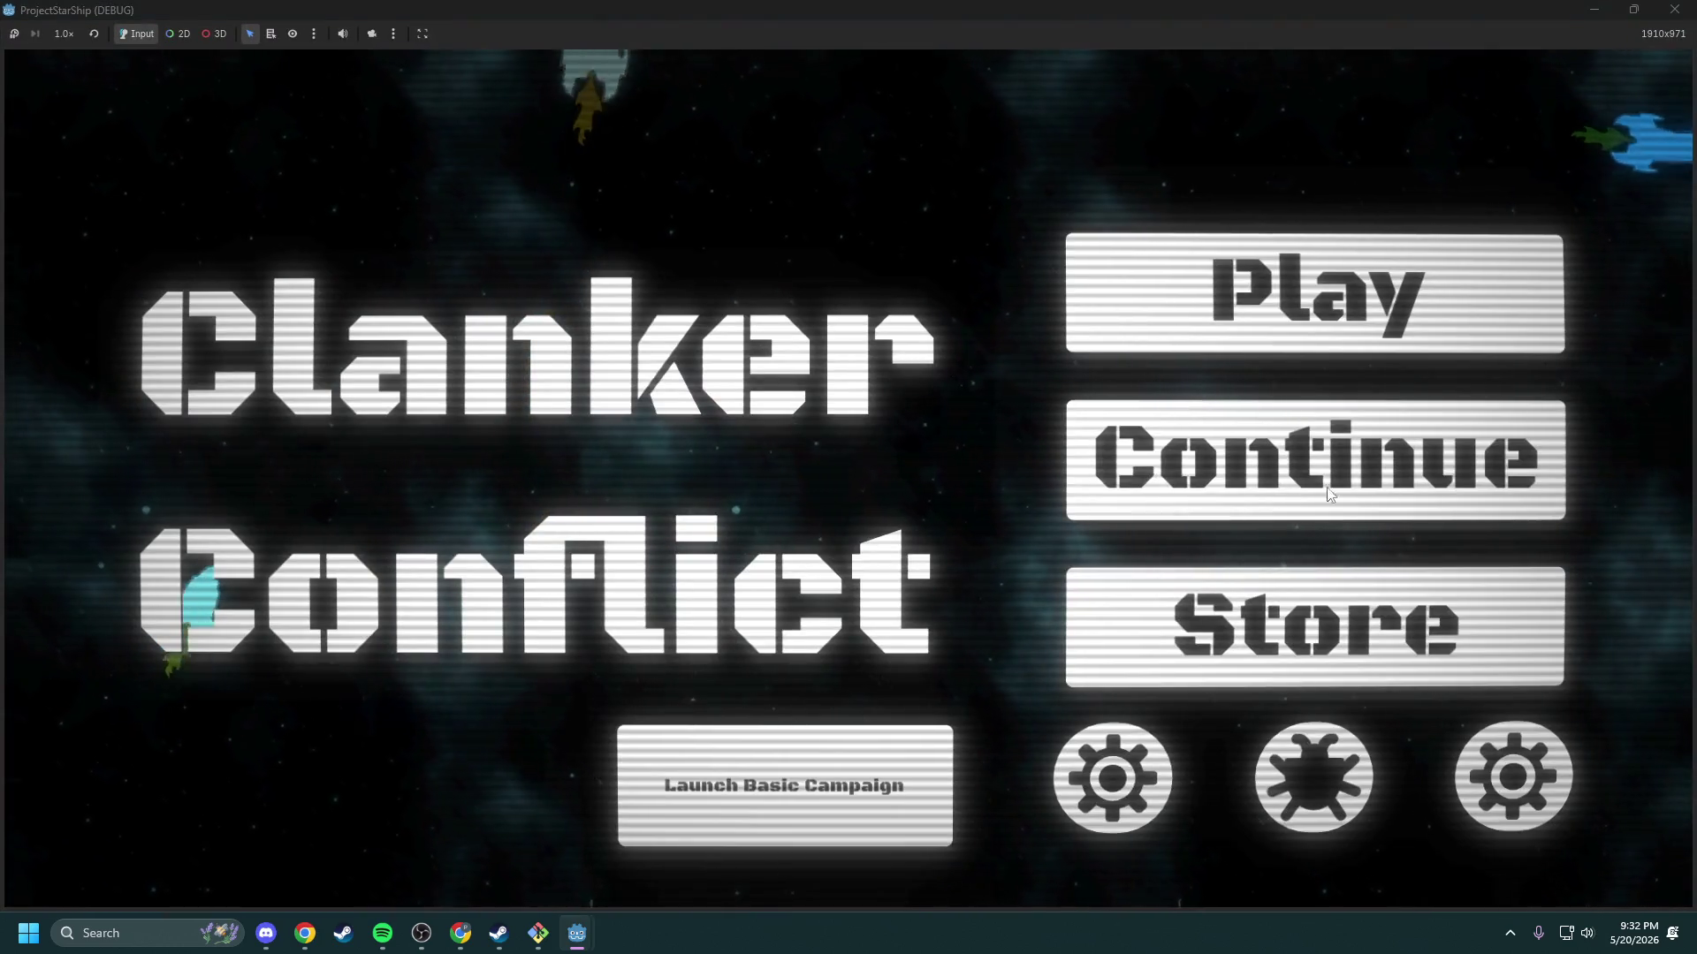
left_click(1290, 467)
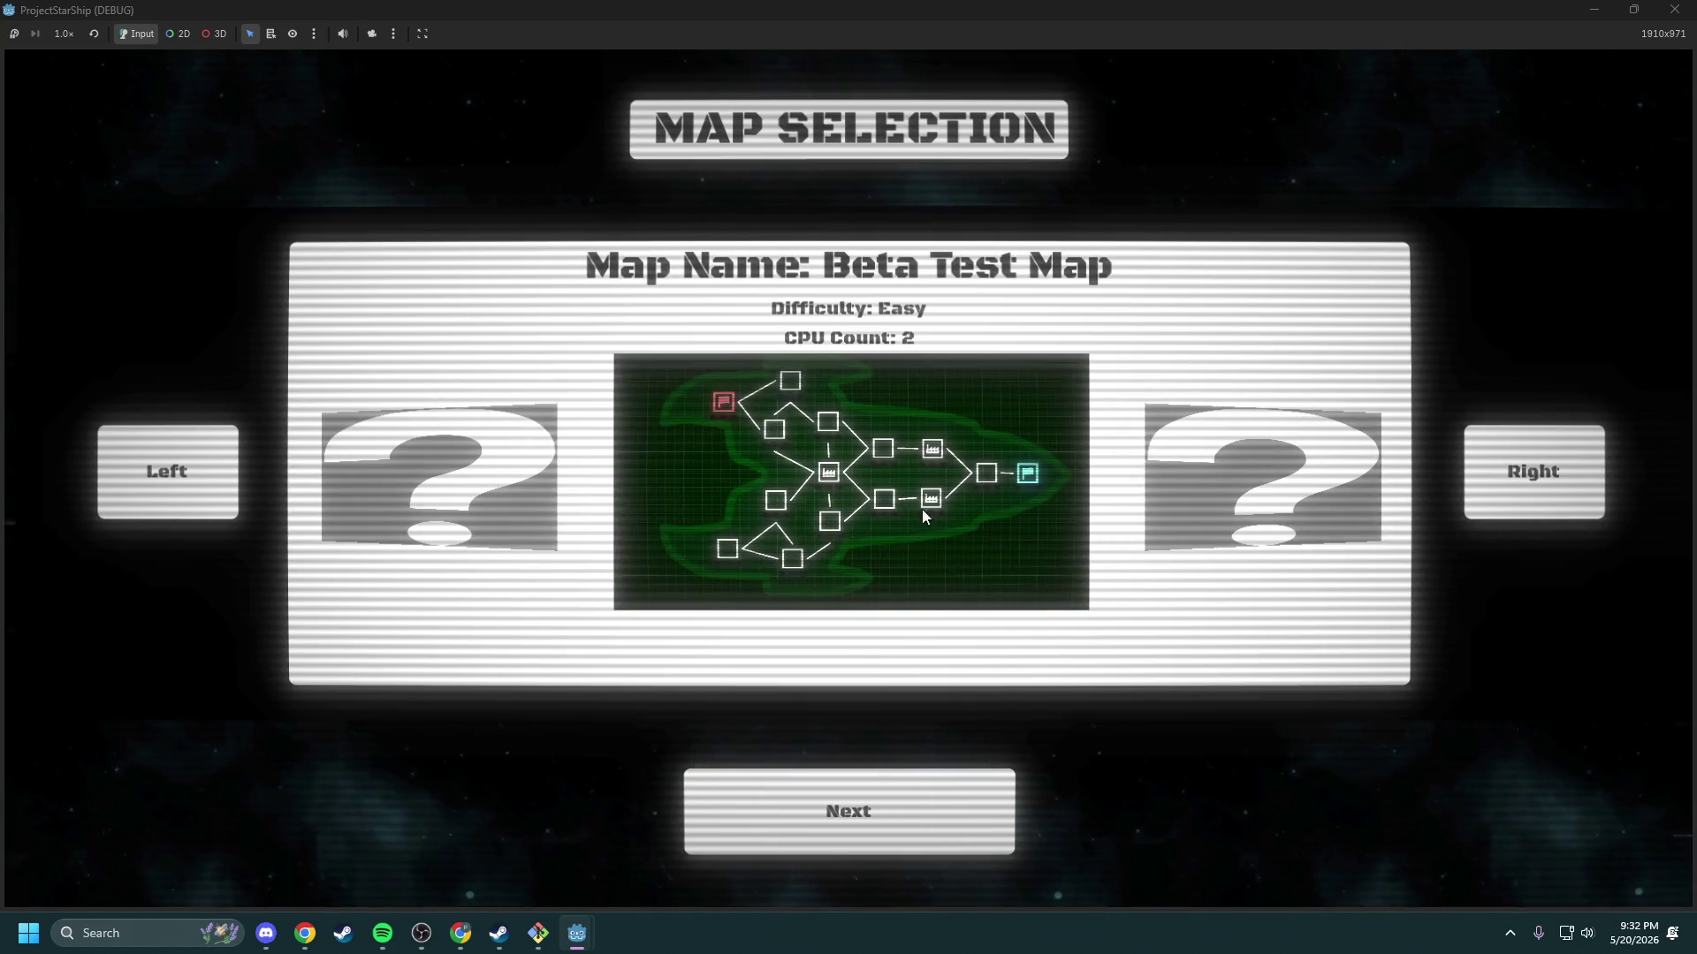
left_click(1239, 465)
left_click(891, 813)
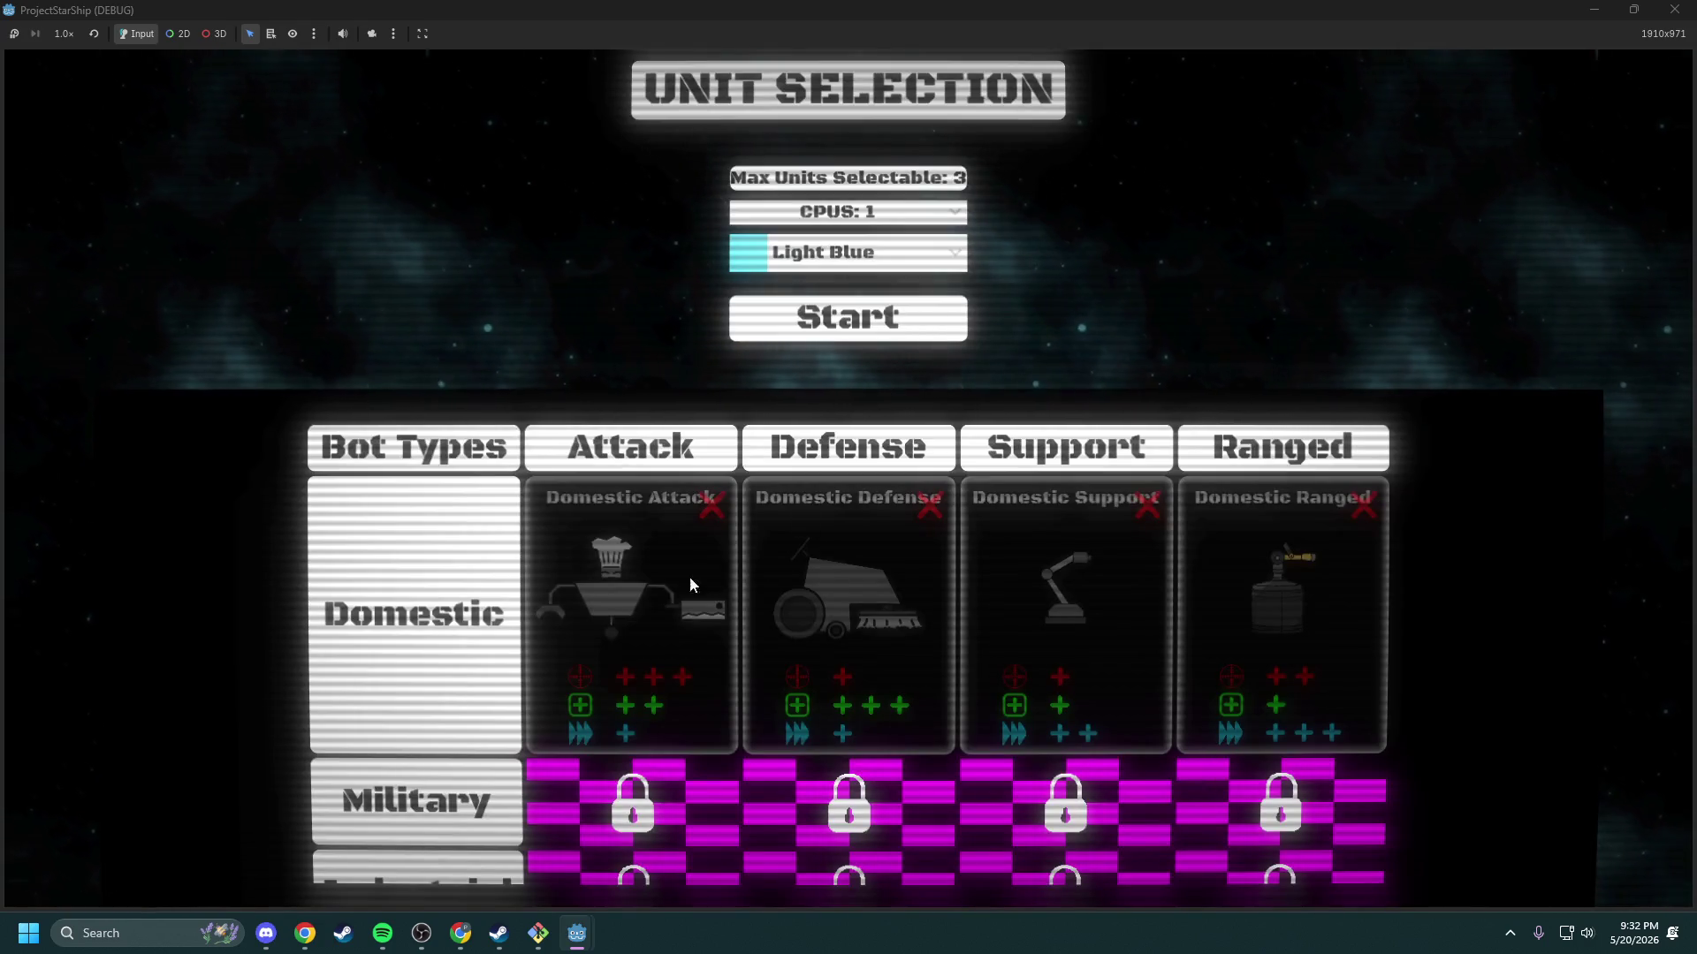
Step: Pick the Domestic Attack and Domestic Defense bots and start the match
left_click(690, 584)
left_click(849, 601)
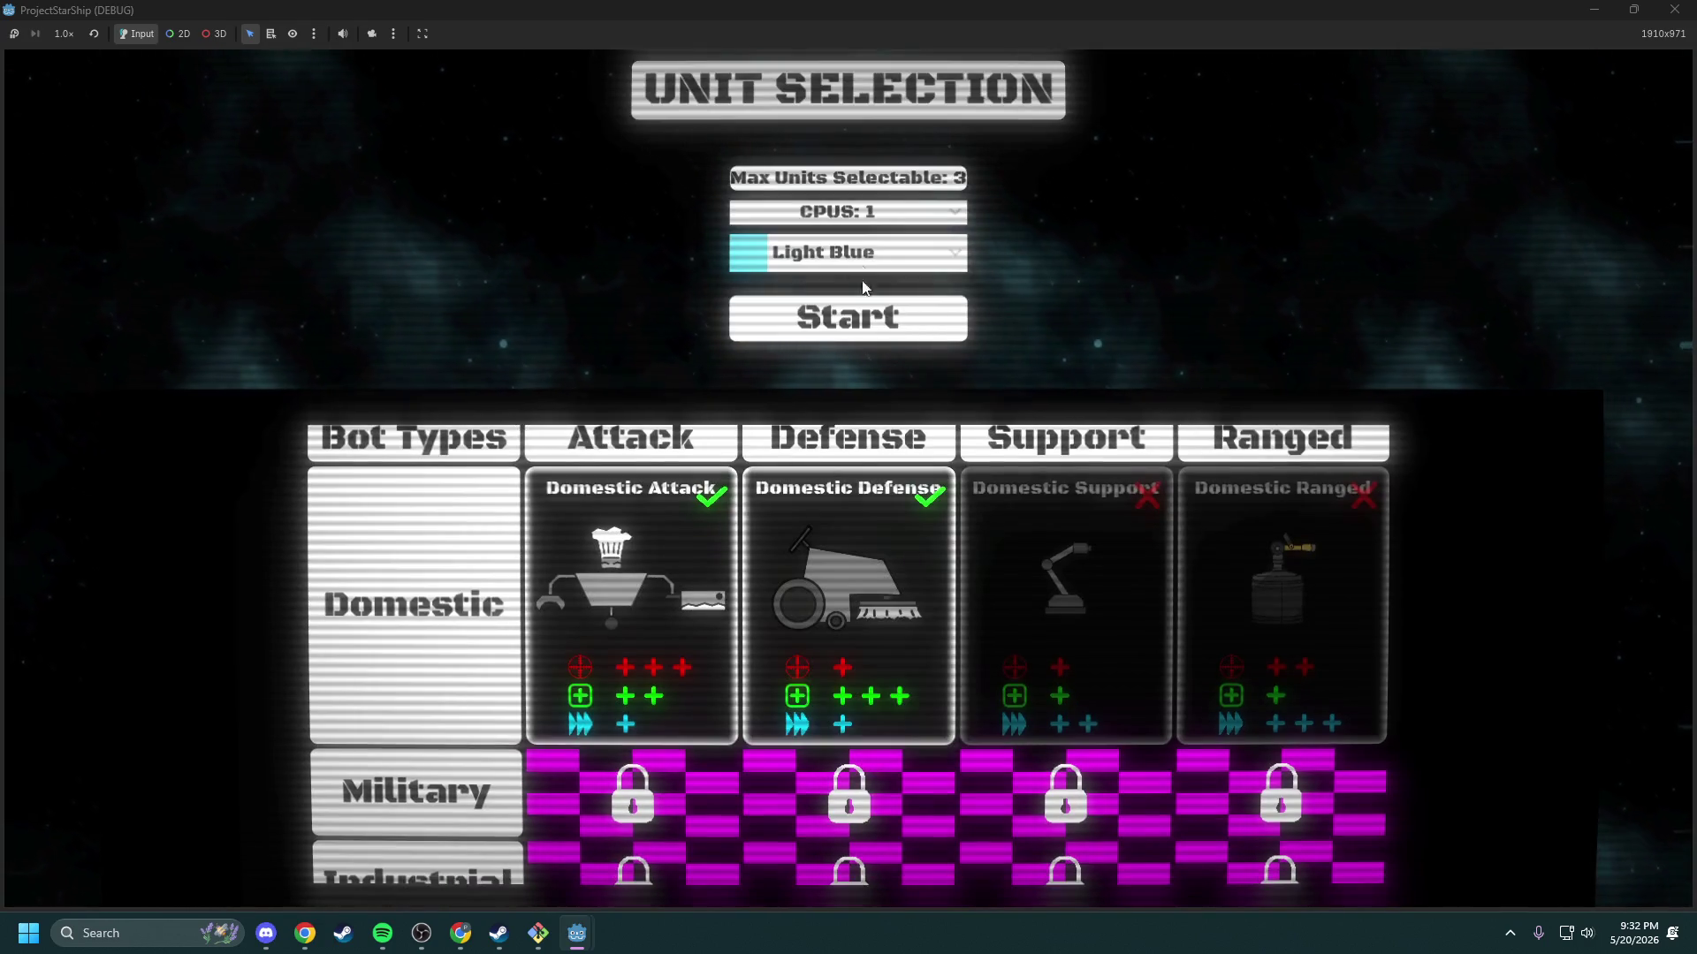
left_click(849, 320)
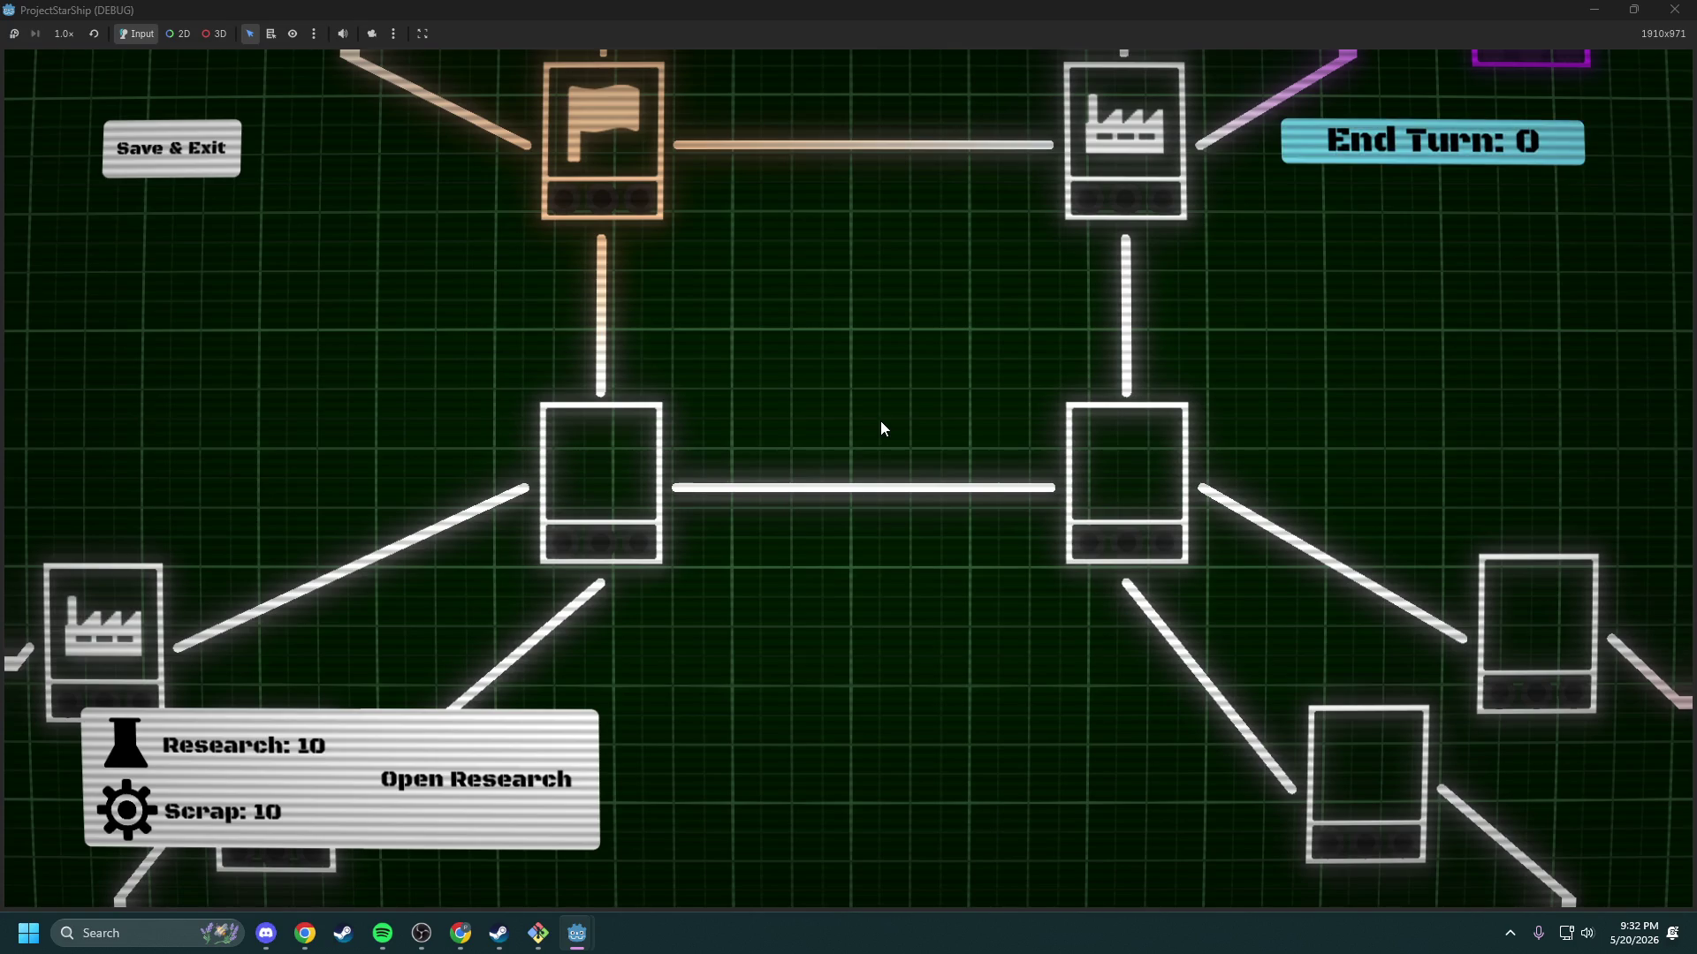
Step: Use Save & Exit on the campaign map to return to the title menu
left_click(219, 125)
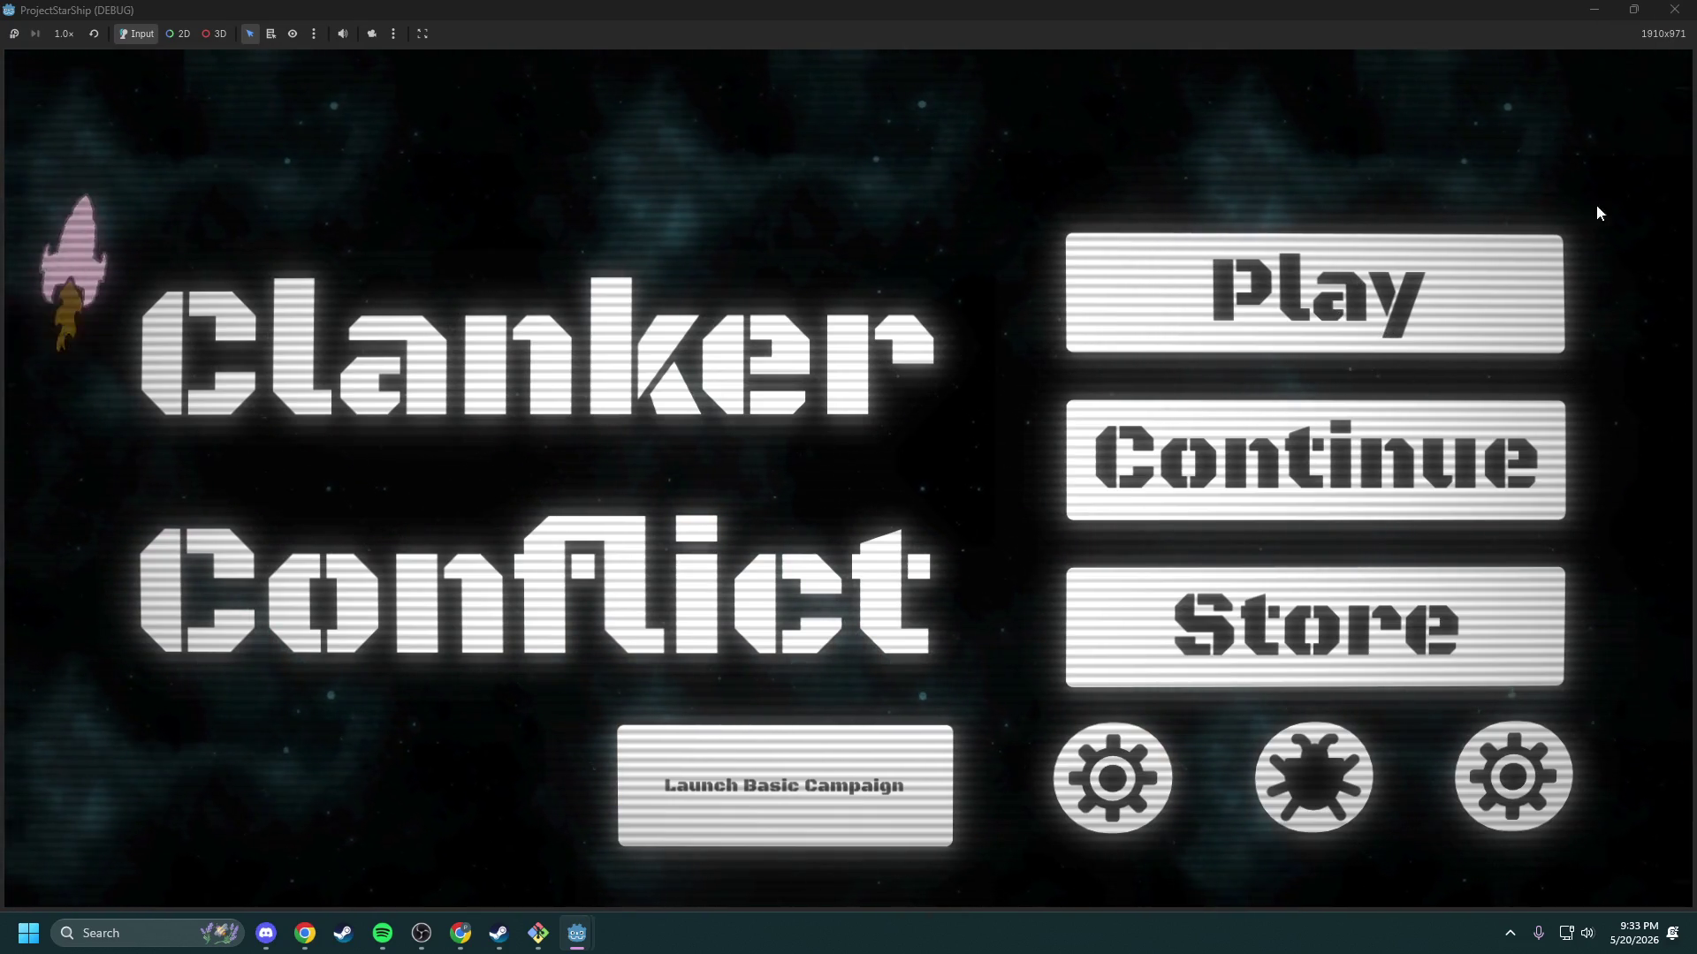
Step: Try the Store button, quit the game, relaunch it once and stop it with F8
left_click(1363, 629)
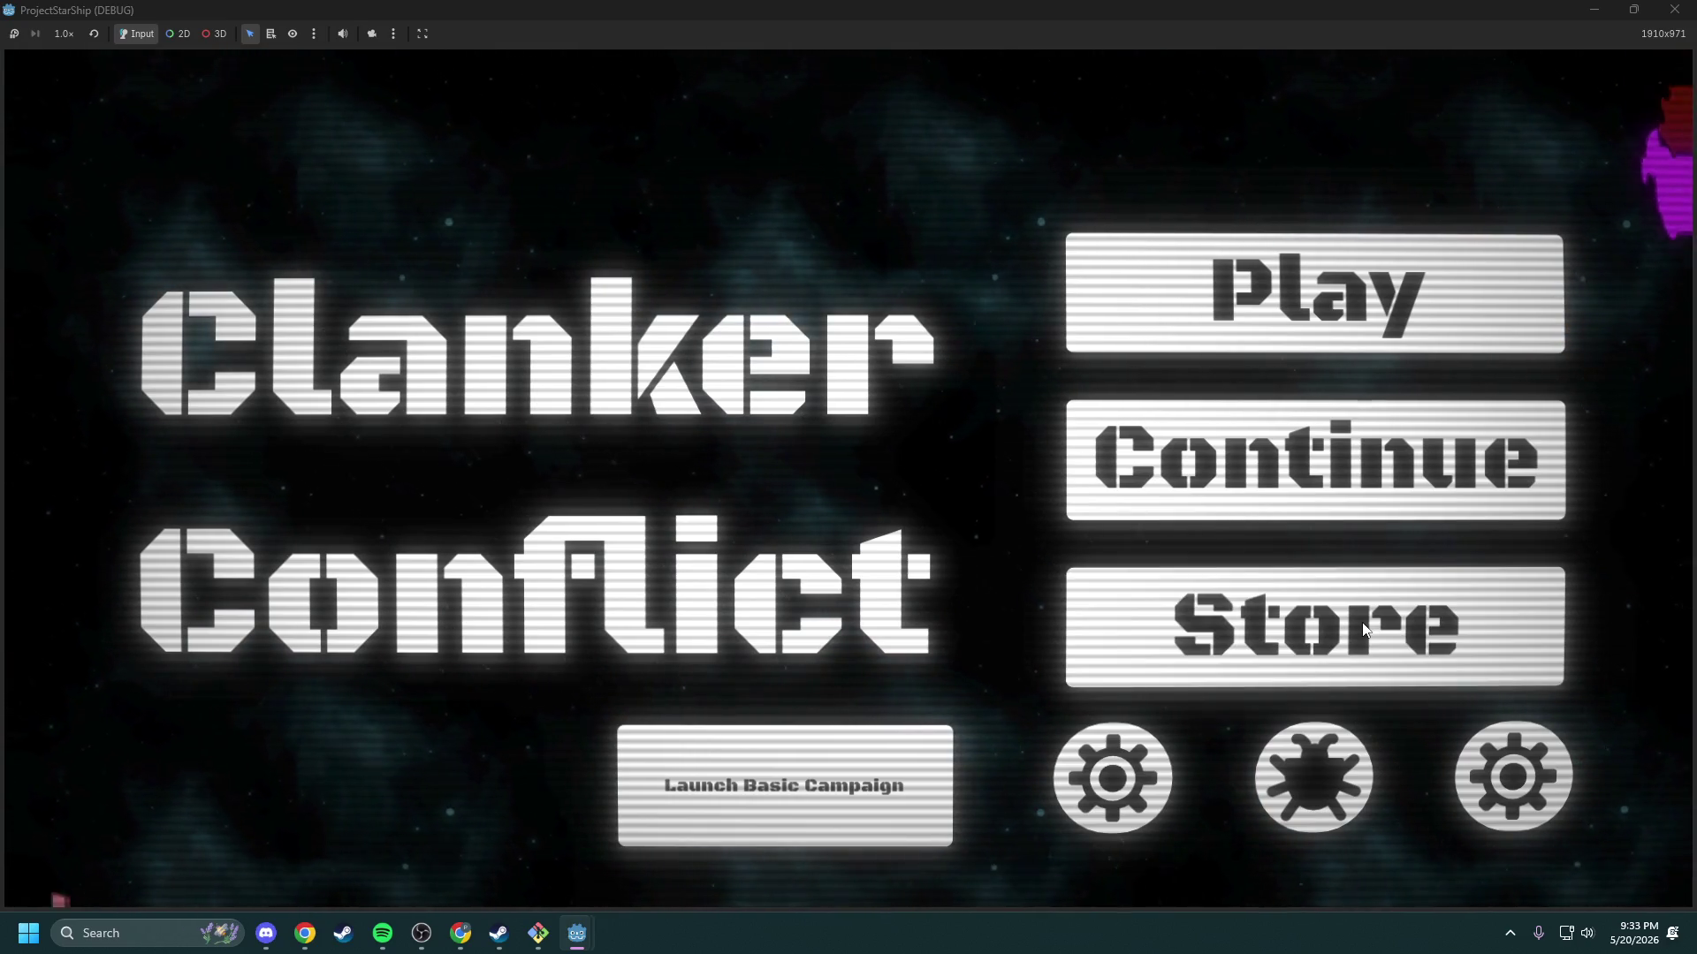
key("alt+F4")
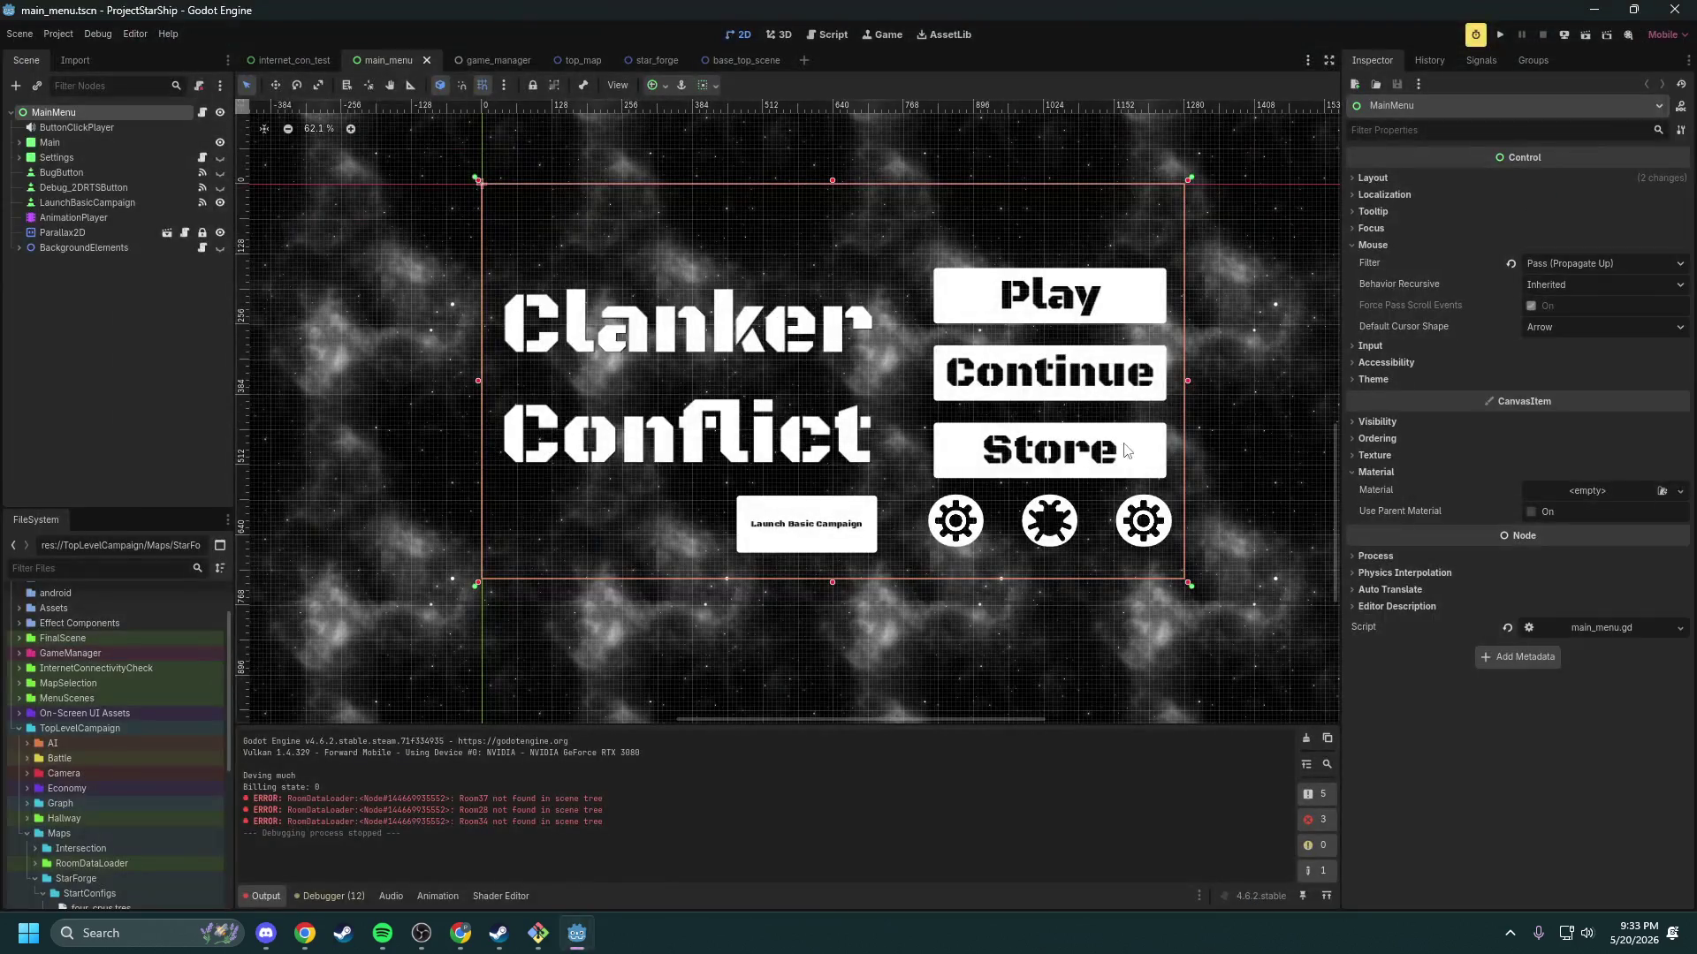
left_click(1500, 35)
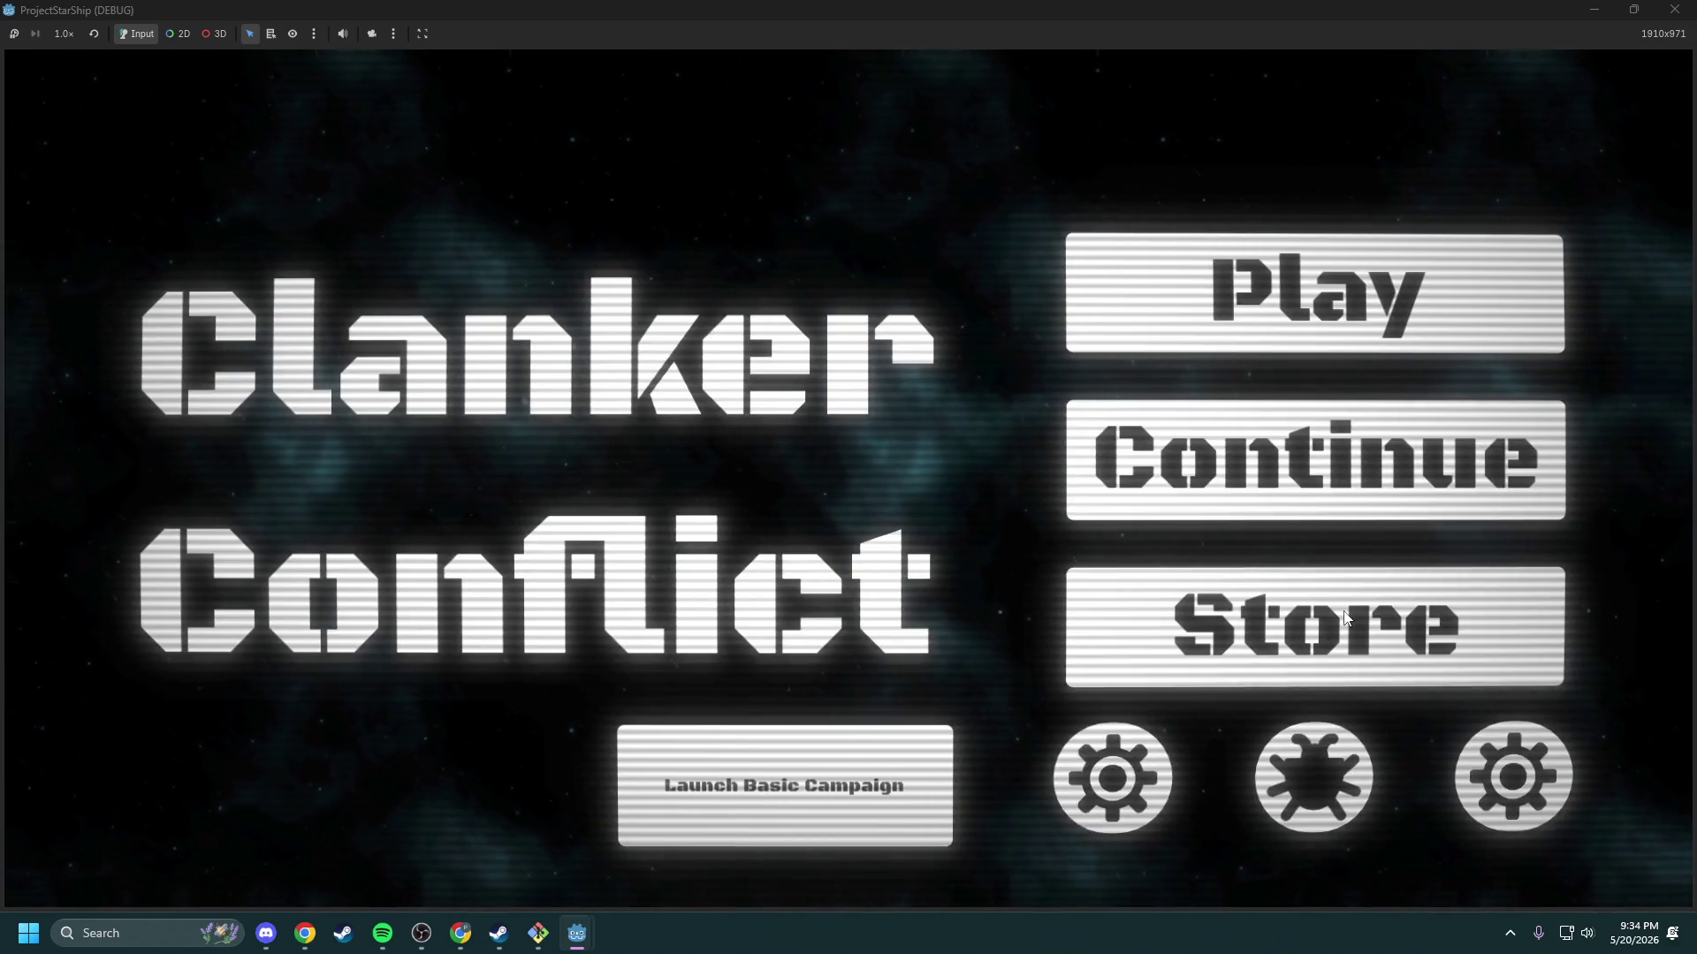
key("F8")
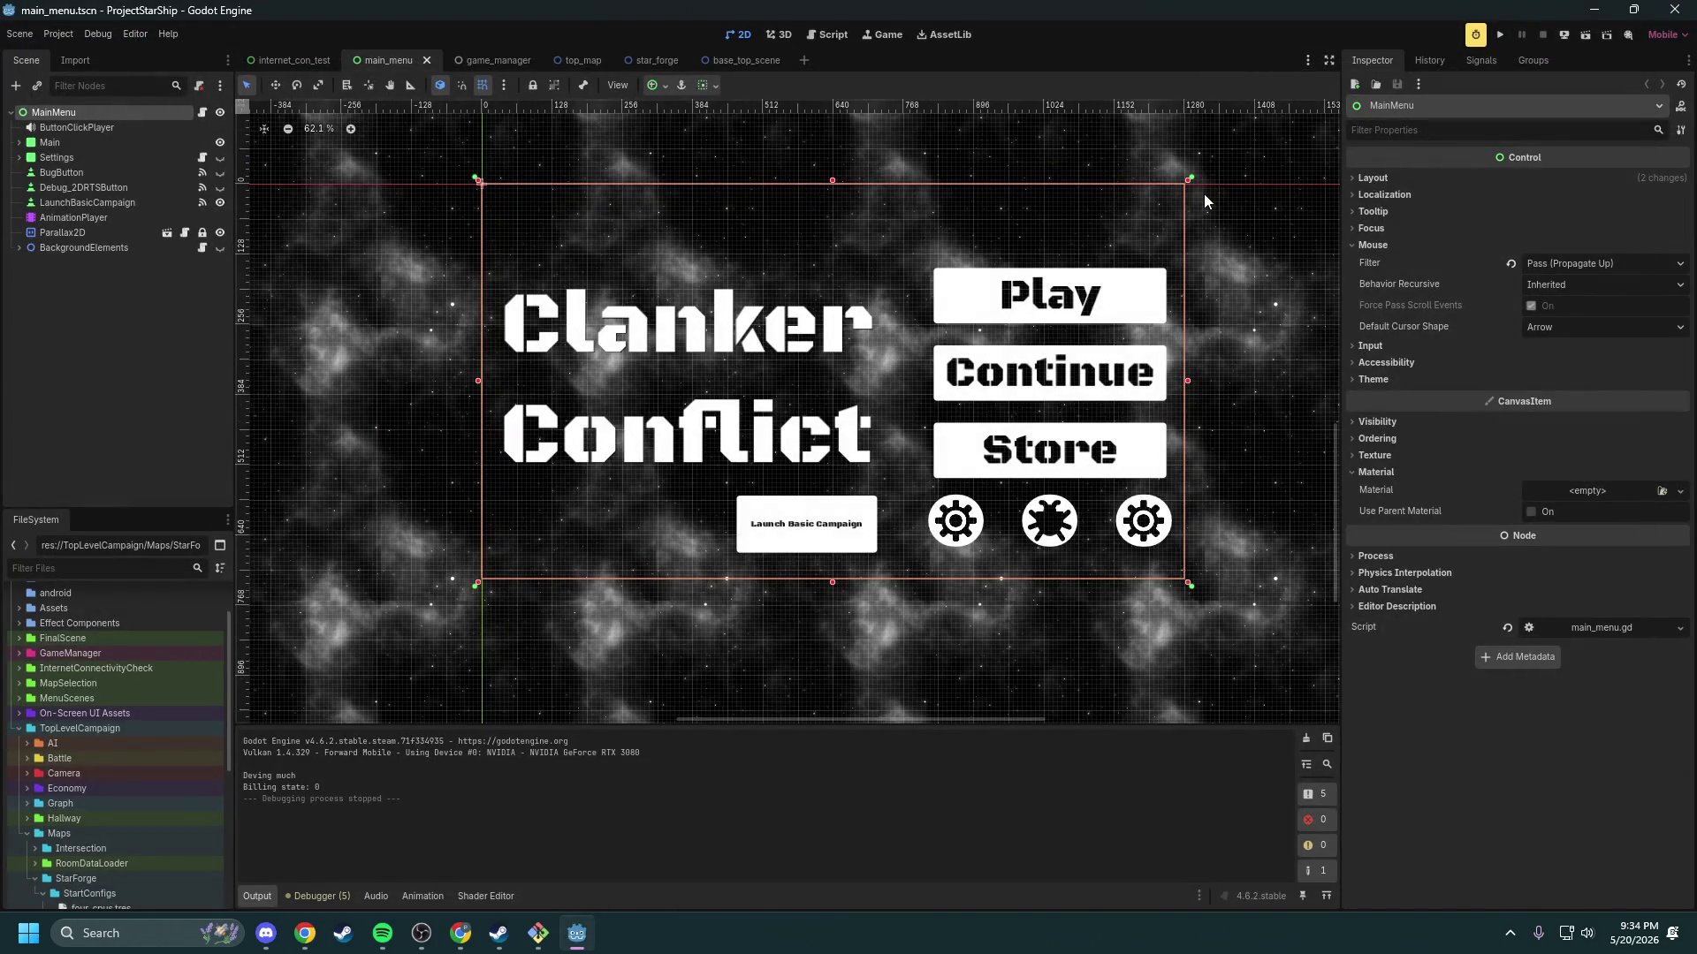
scroll(1016, 398, "down", 10)
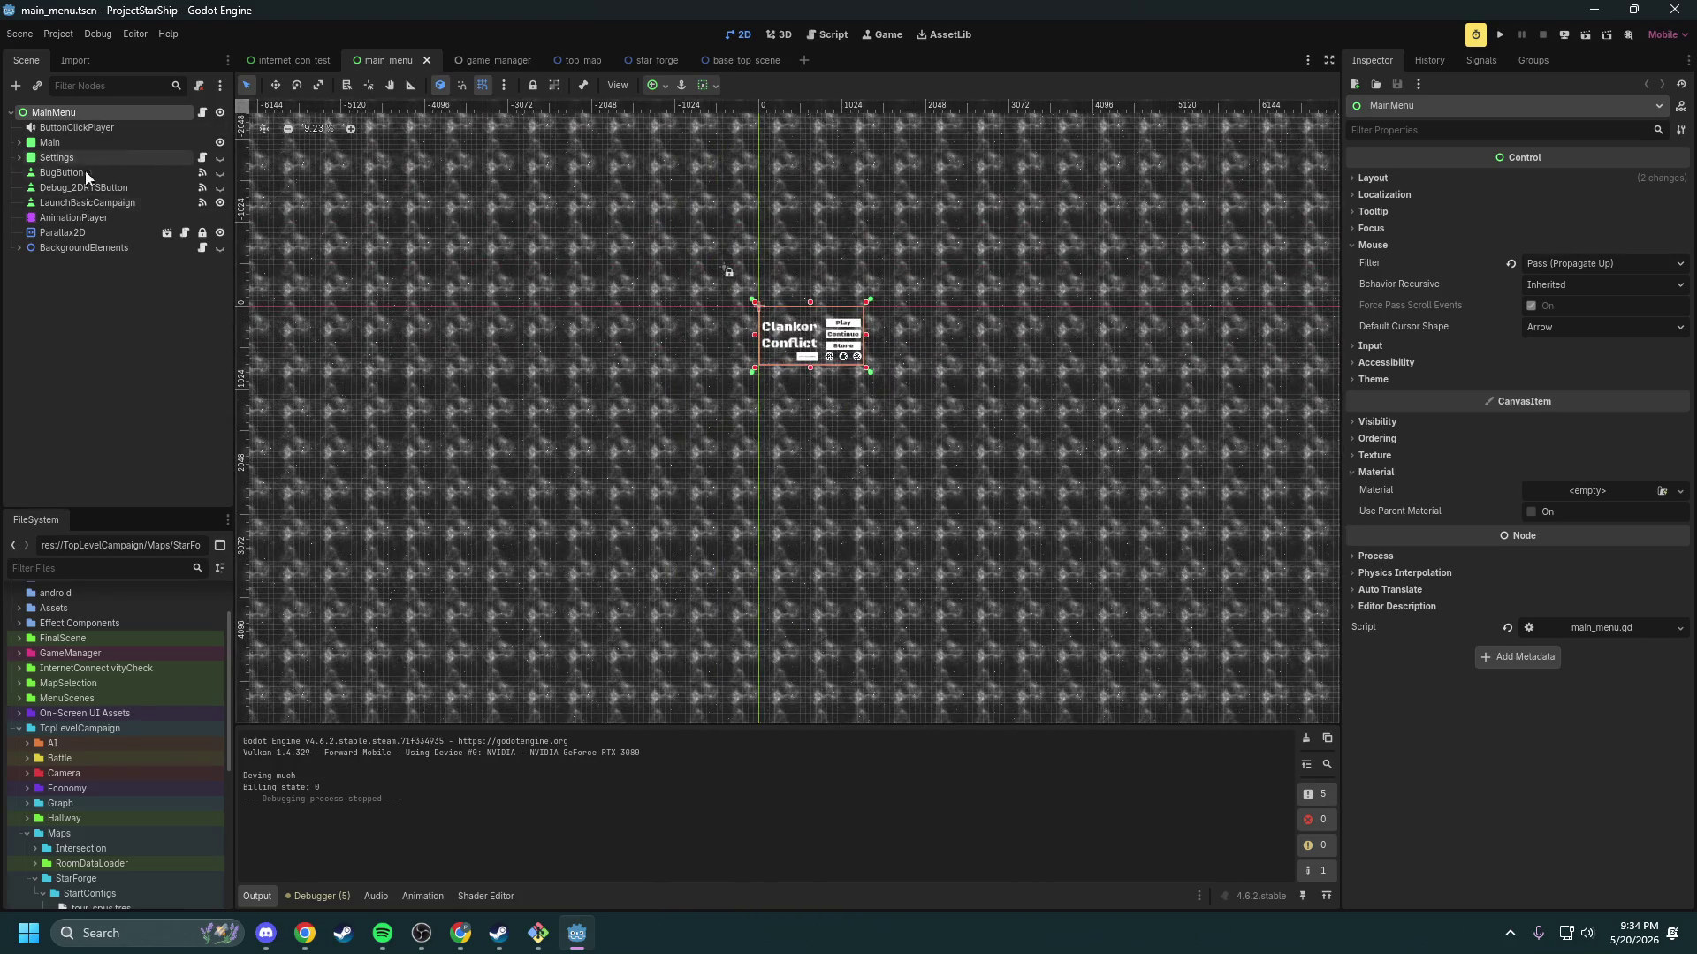
Step: Zoom and pan around the main_menu canvas, then switch to the top_map scene
left_click_drag(979, 448, 696, 338)
scroll(695, 337, "up", 8)
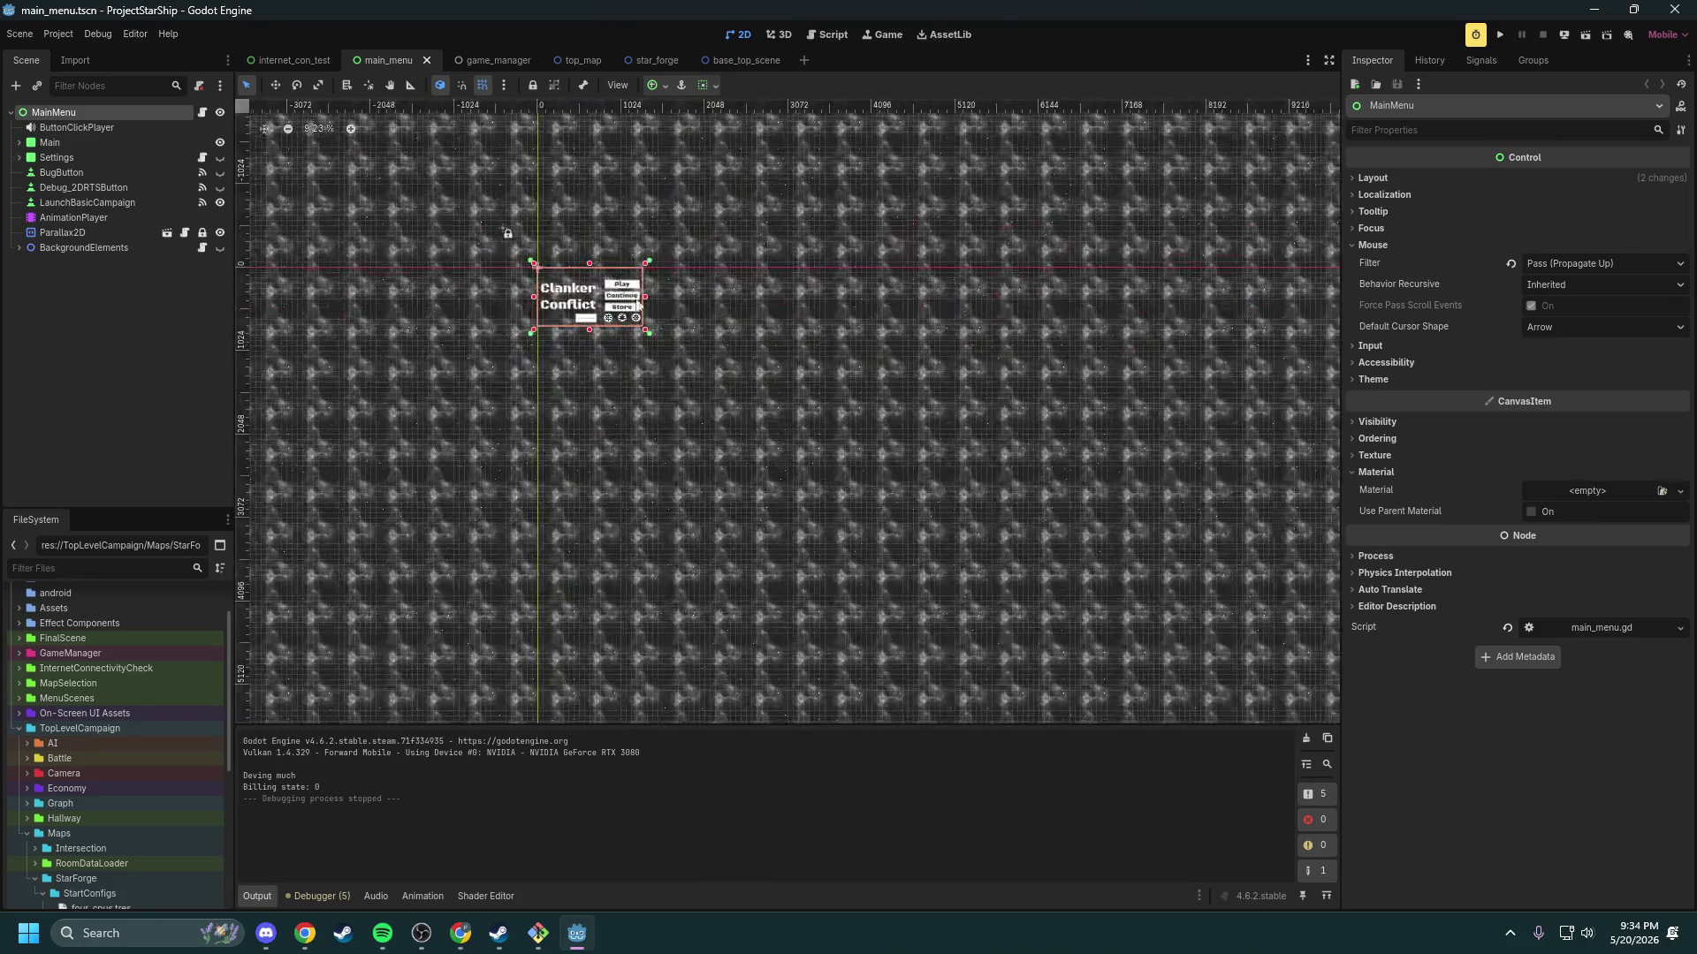
scroll(735, 426, "up", 2)
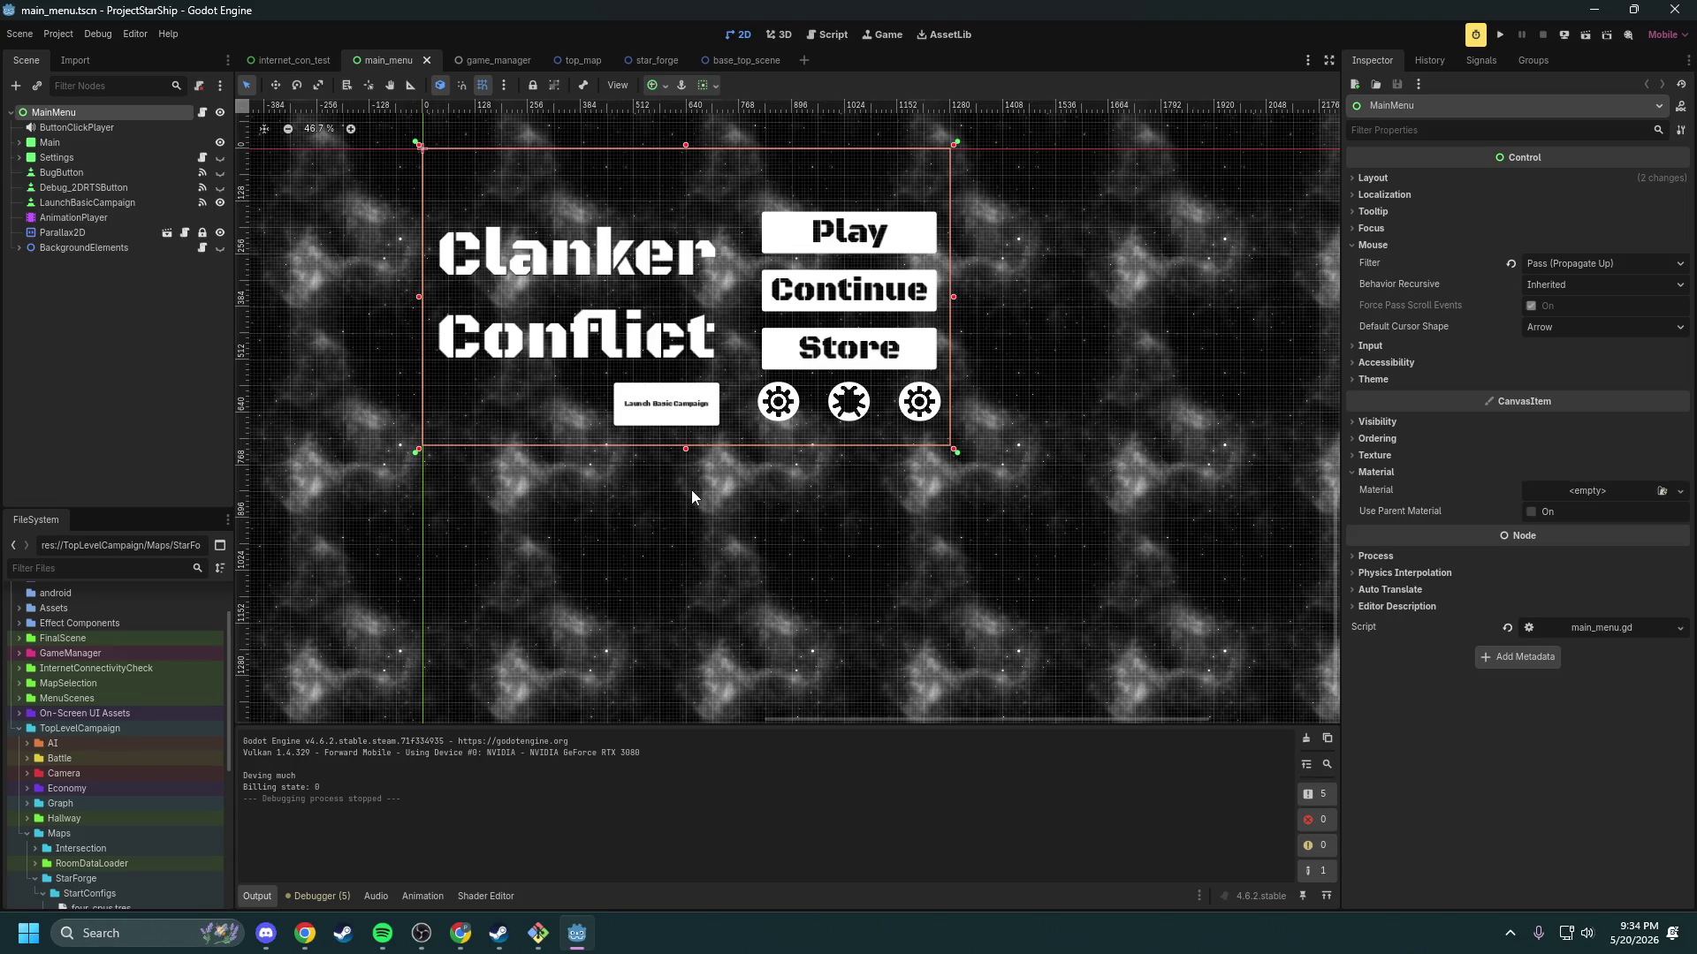
left_click_drag(710, 464, 733, 484)
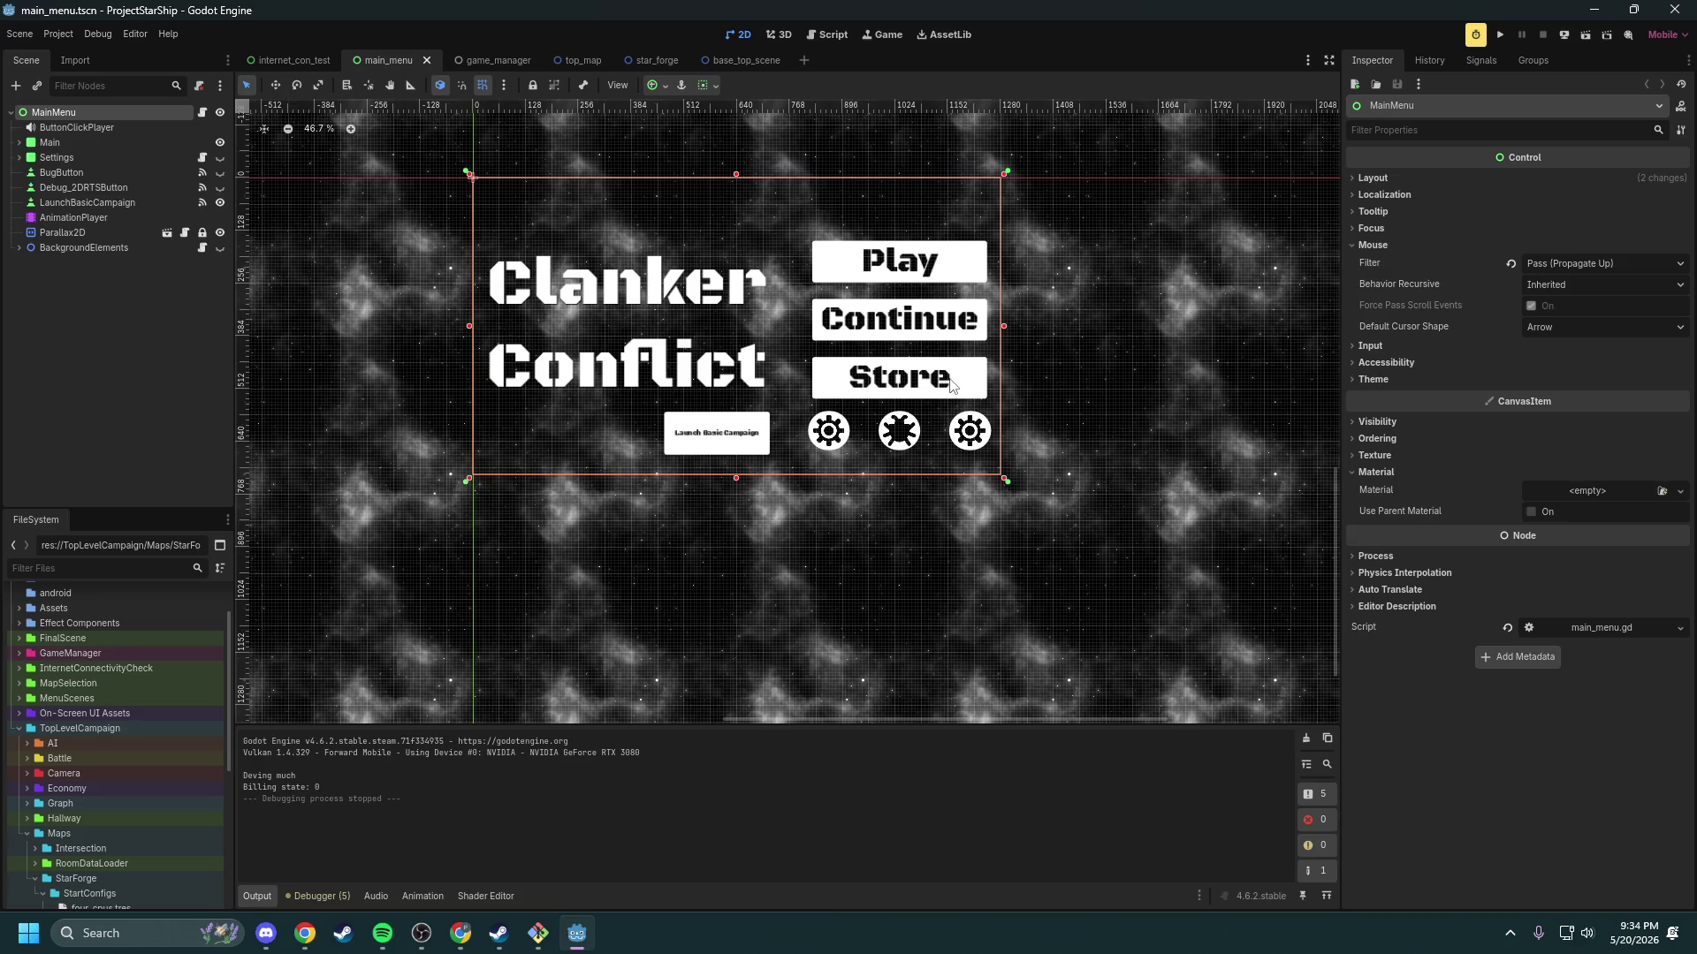
left_click(591, 67)
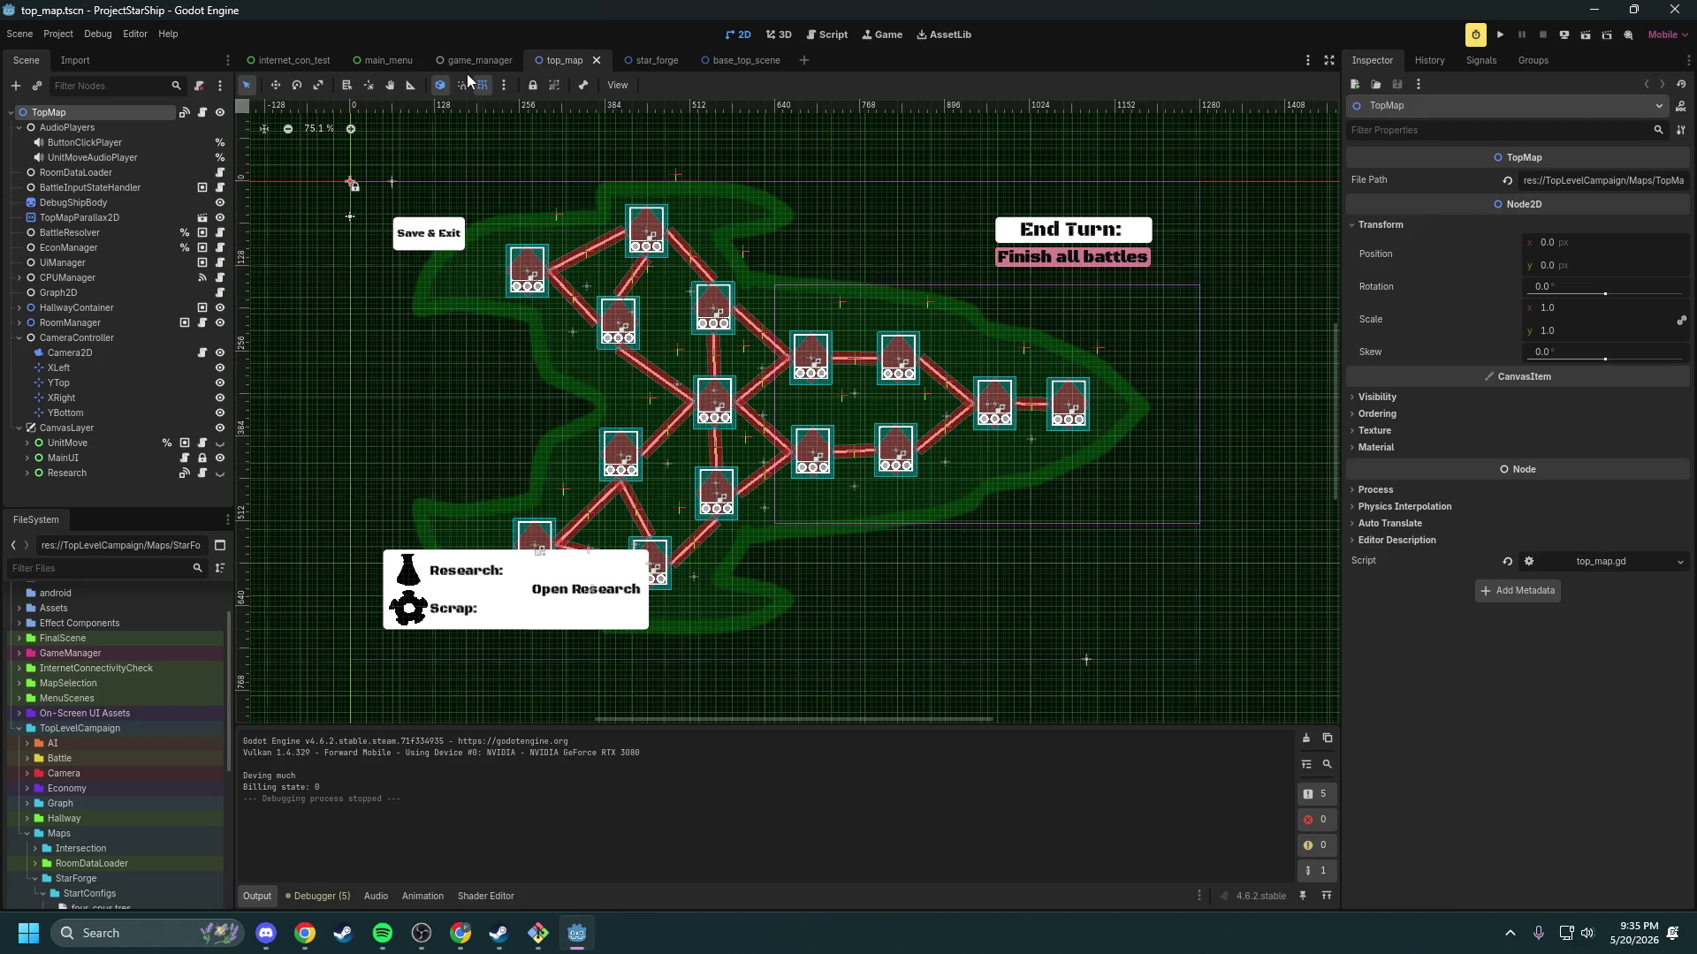
Step: Zoom the top_map canvas, then open star_forge and pan its room graph into view
scroll(801, 358, "up", 4)
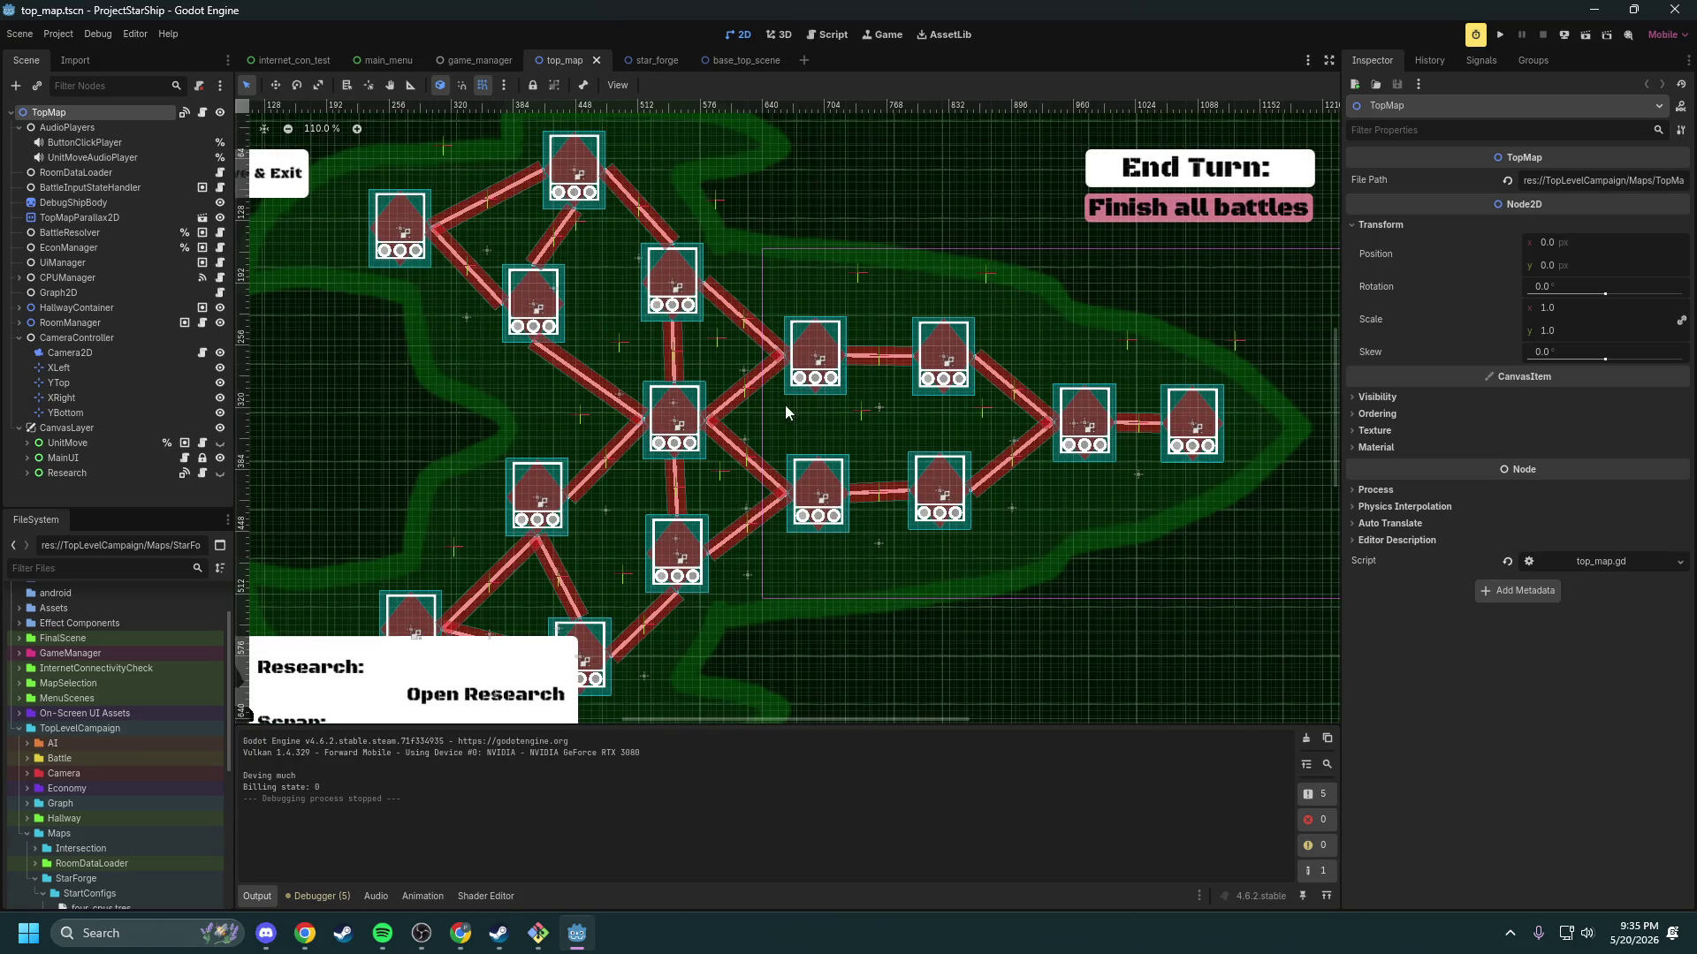
scroll(776, 407, "down", 3)
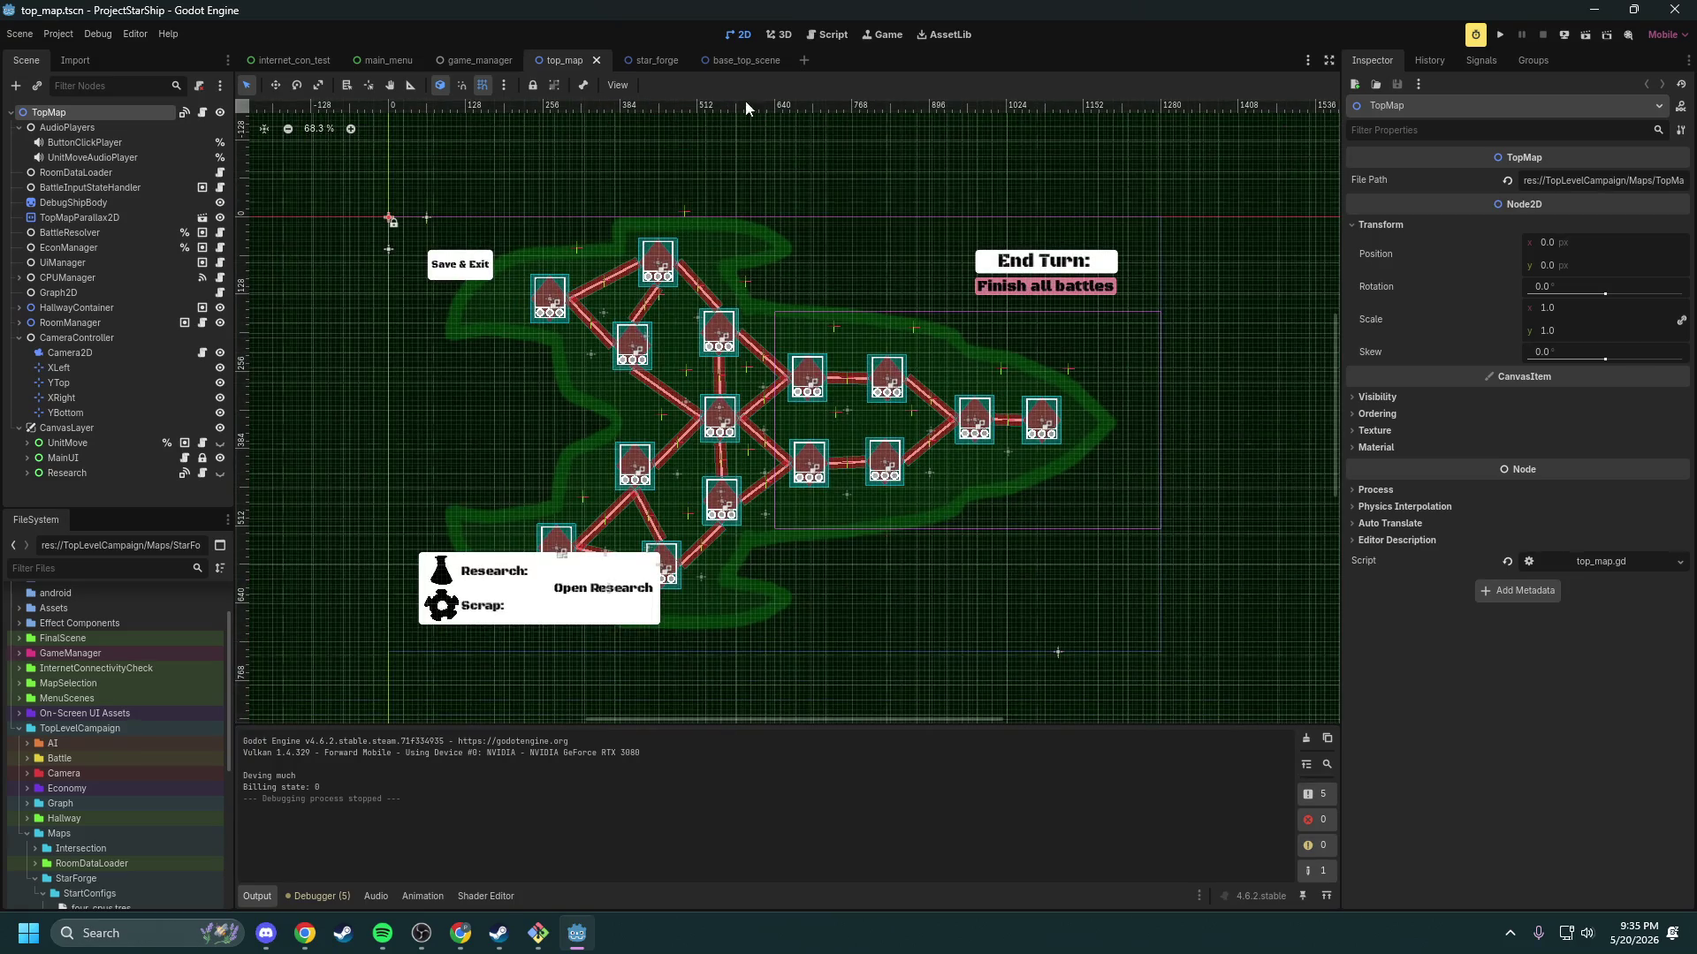
left_click(649, 59)
scroll(852, 307, "down", 3)
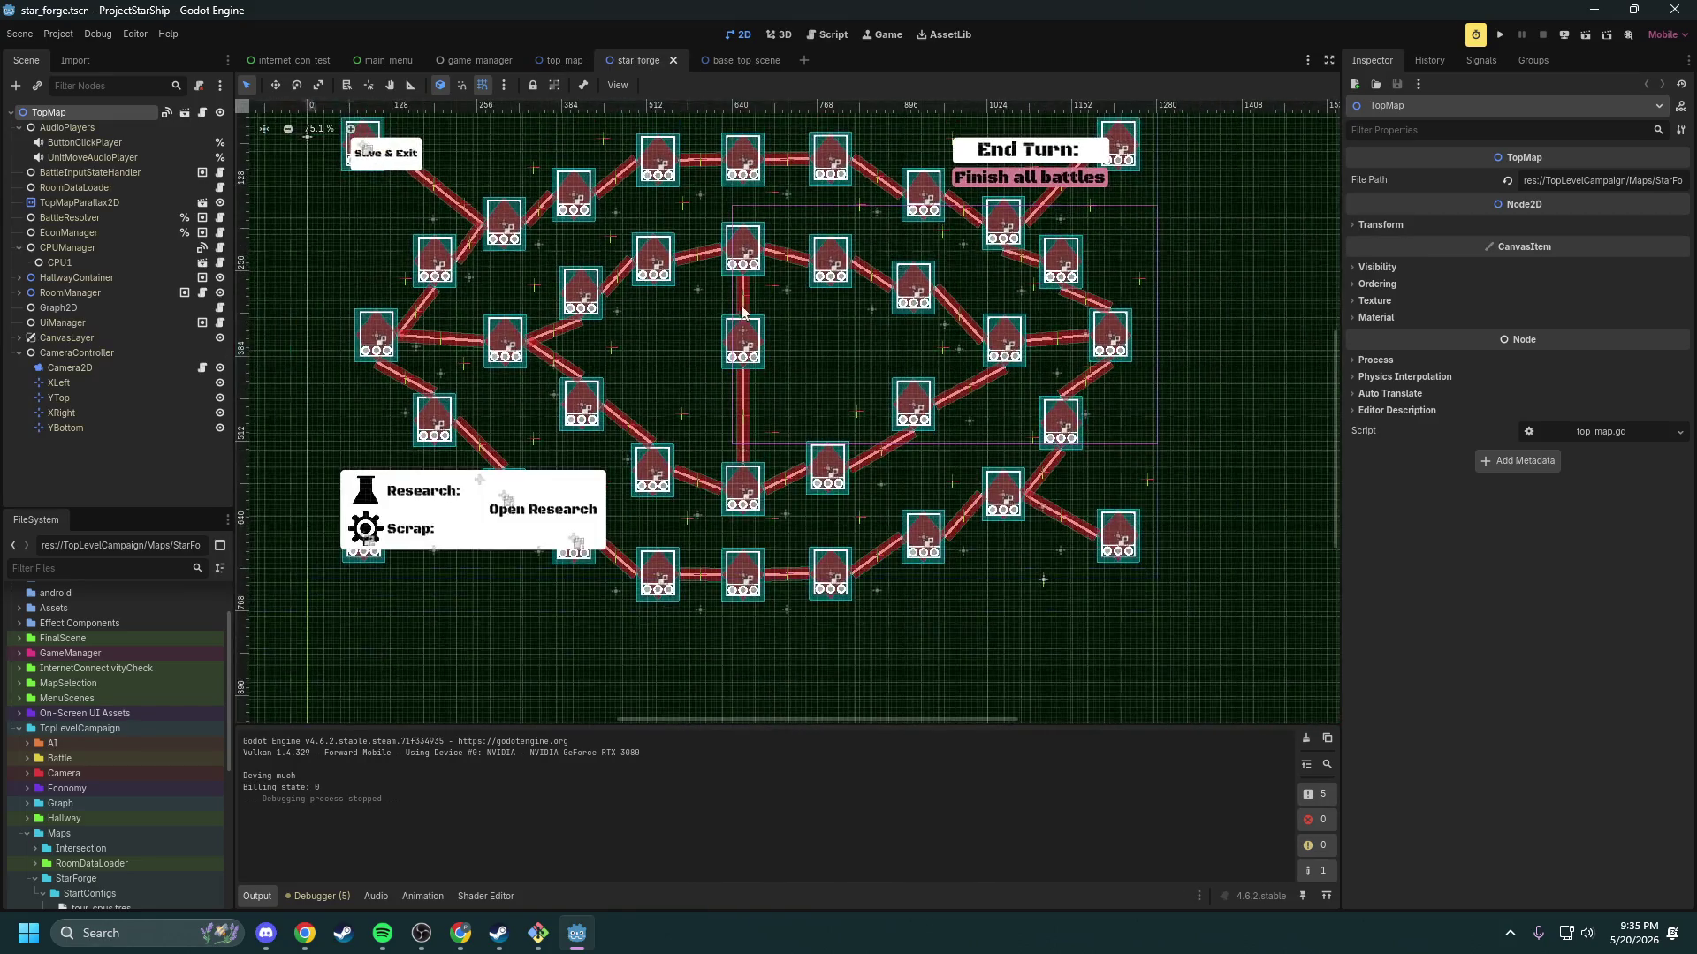
left_click_drag(804, 363, 861, 404)
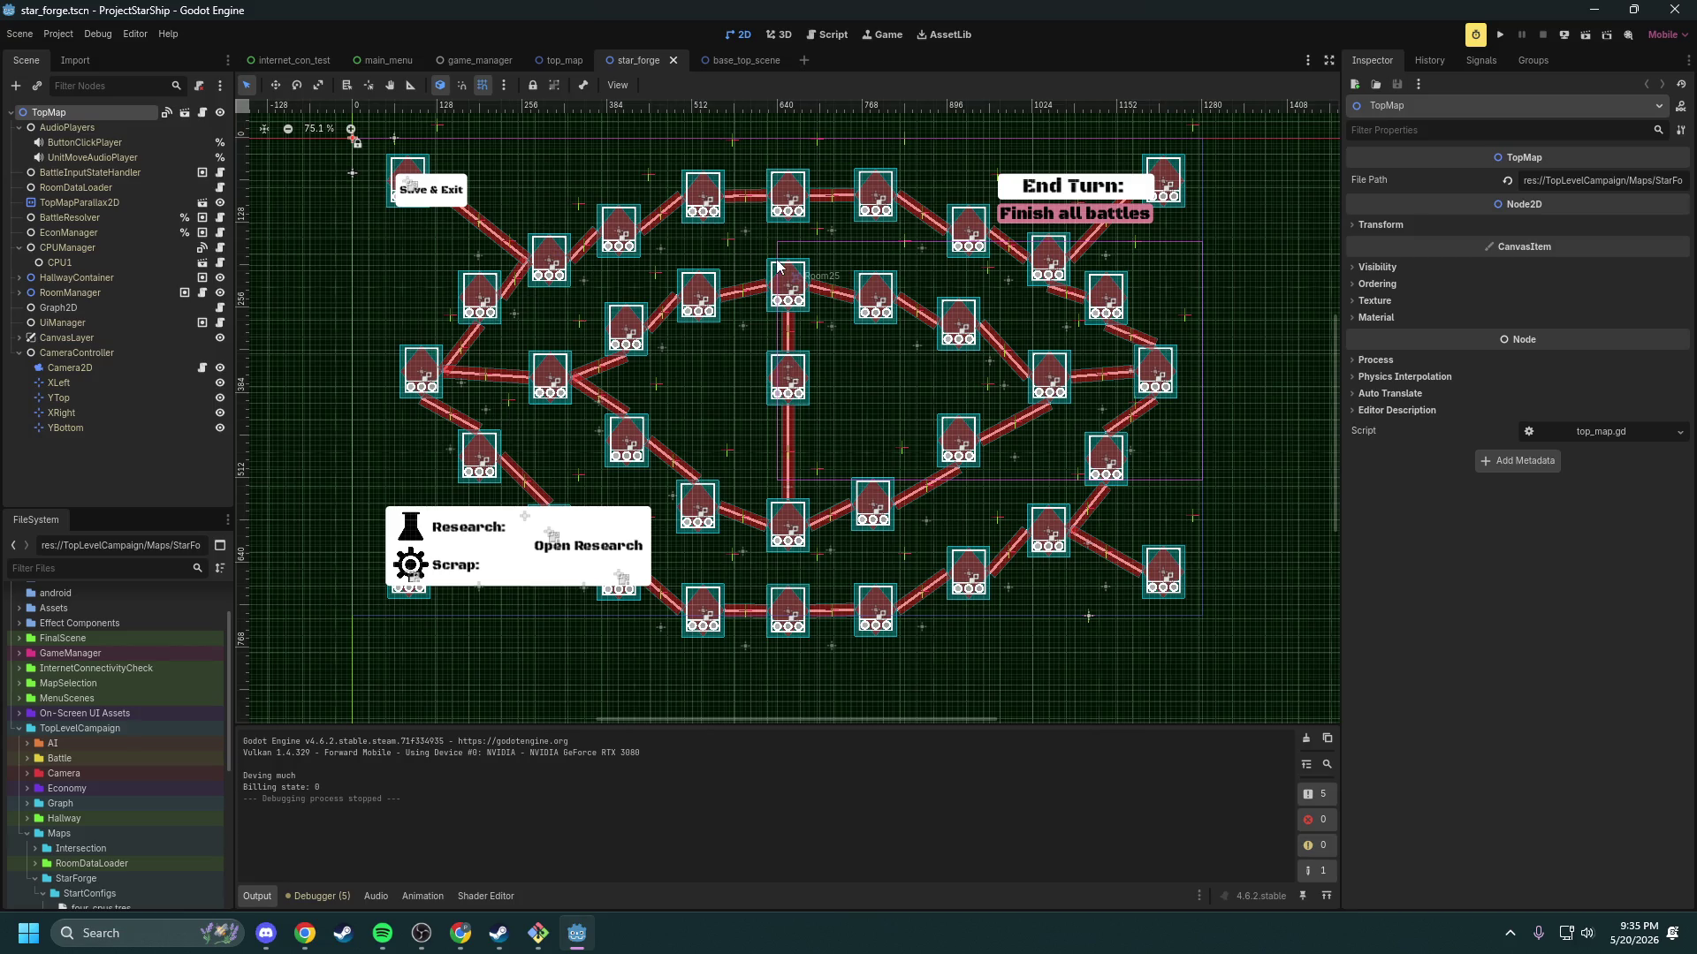
Step: Zoom around the star_forge rooms, then switch to the base_top_scene scene
scroll(779, 311, "up", 3)
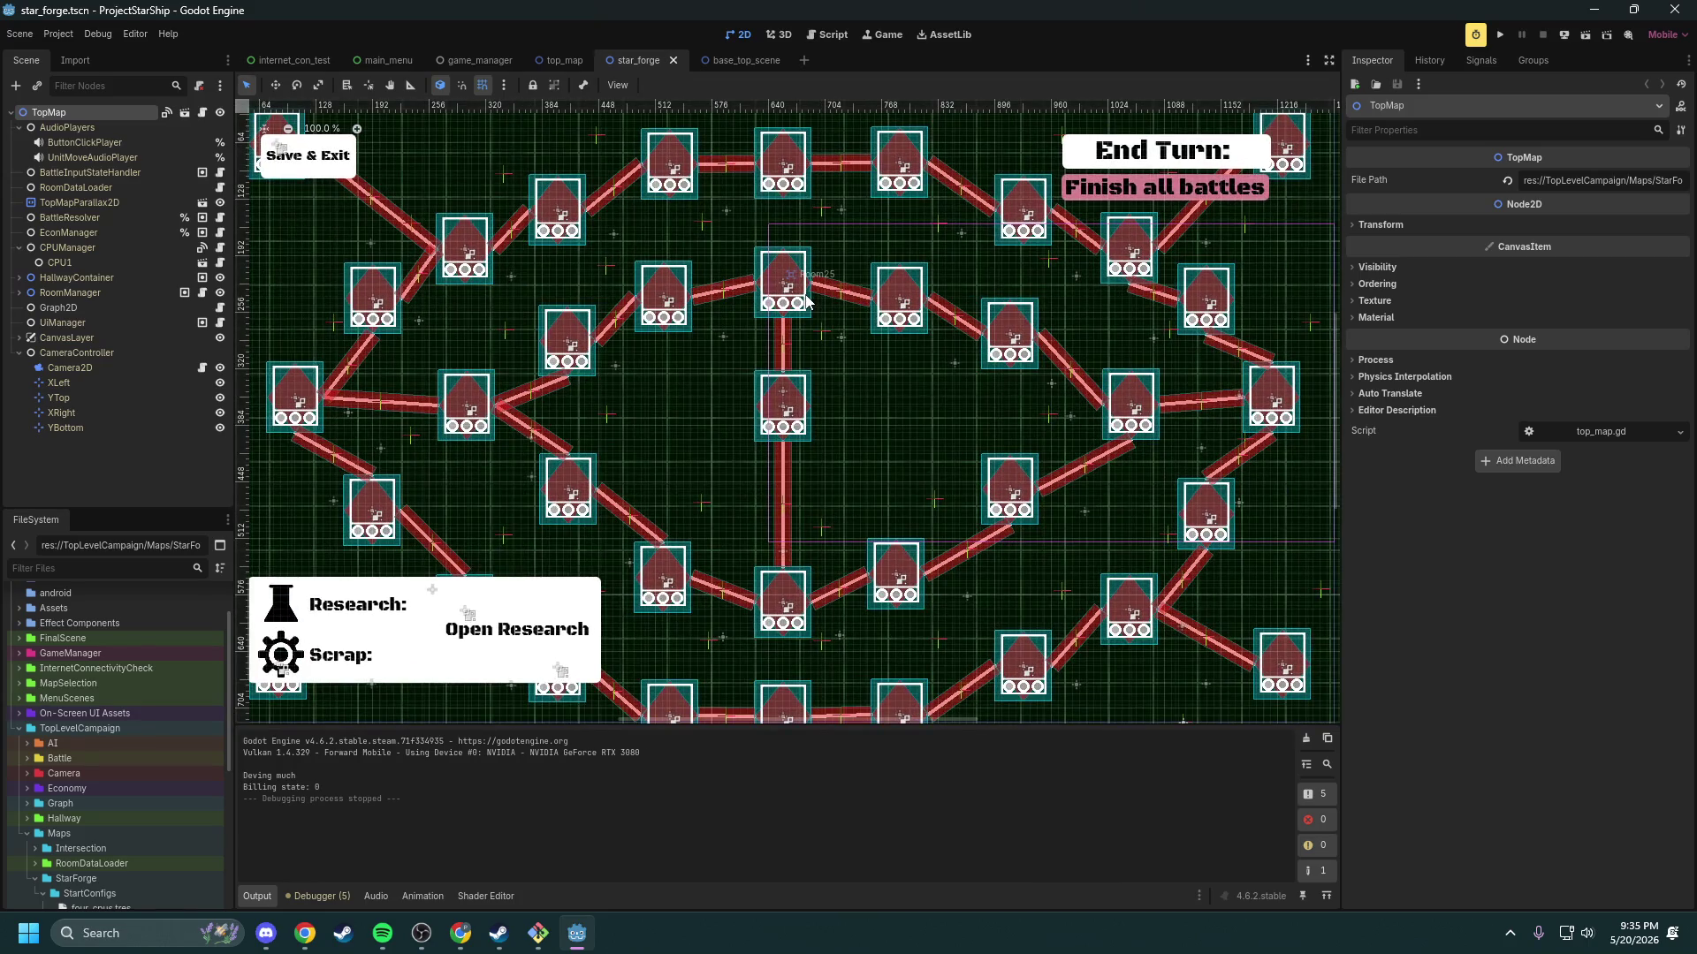
scroll(837, 401, "down", 3)
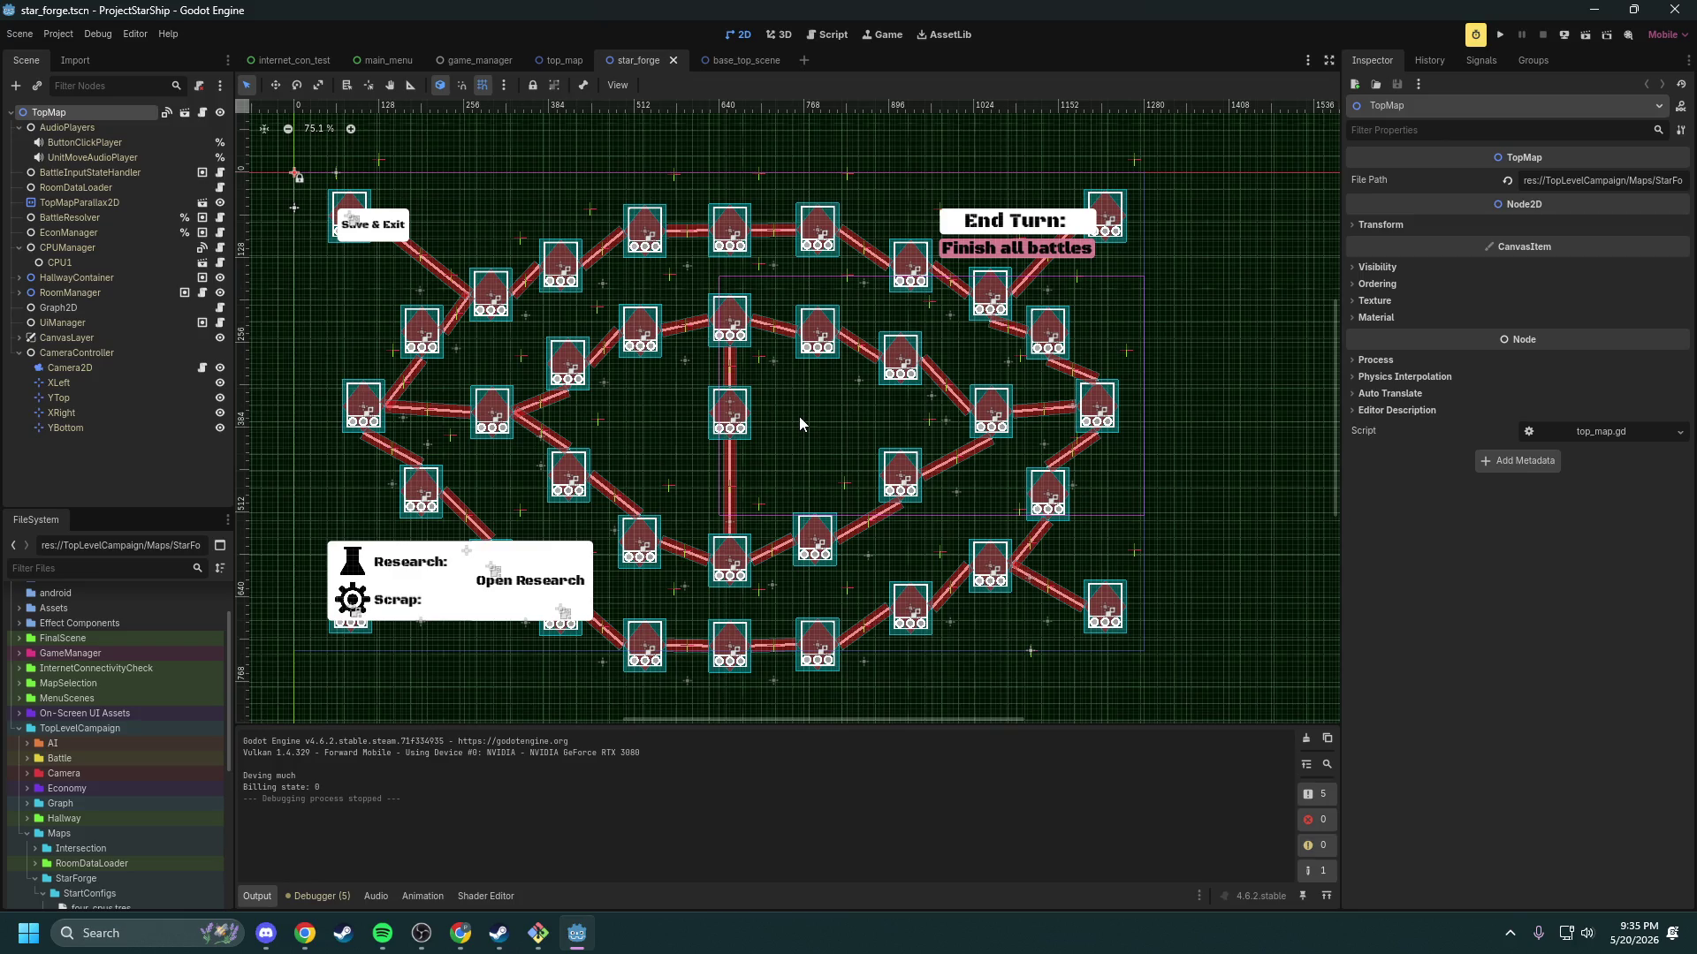
left_click(739, 62)
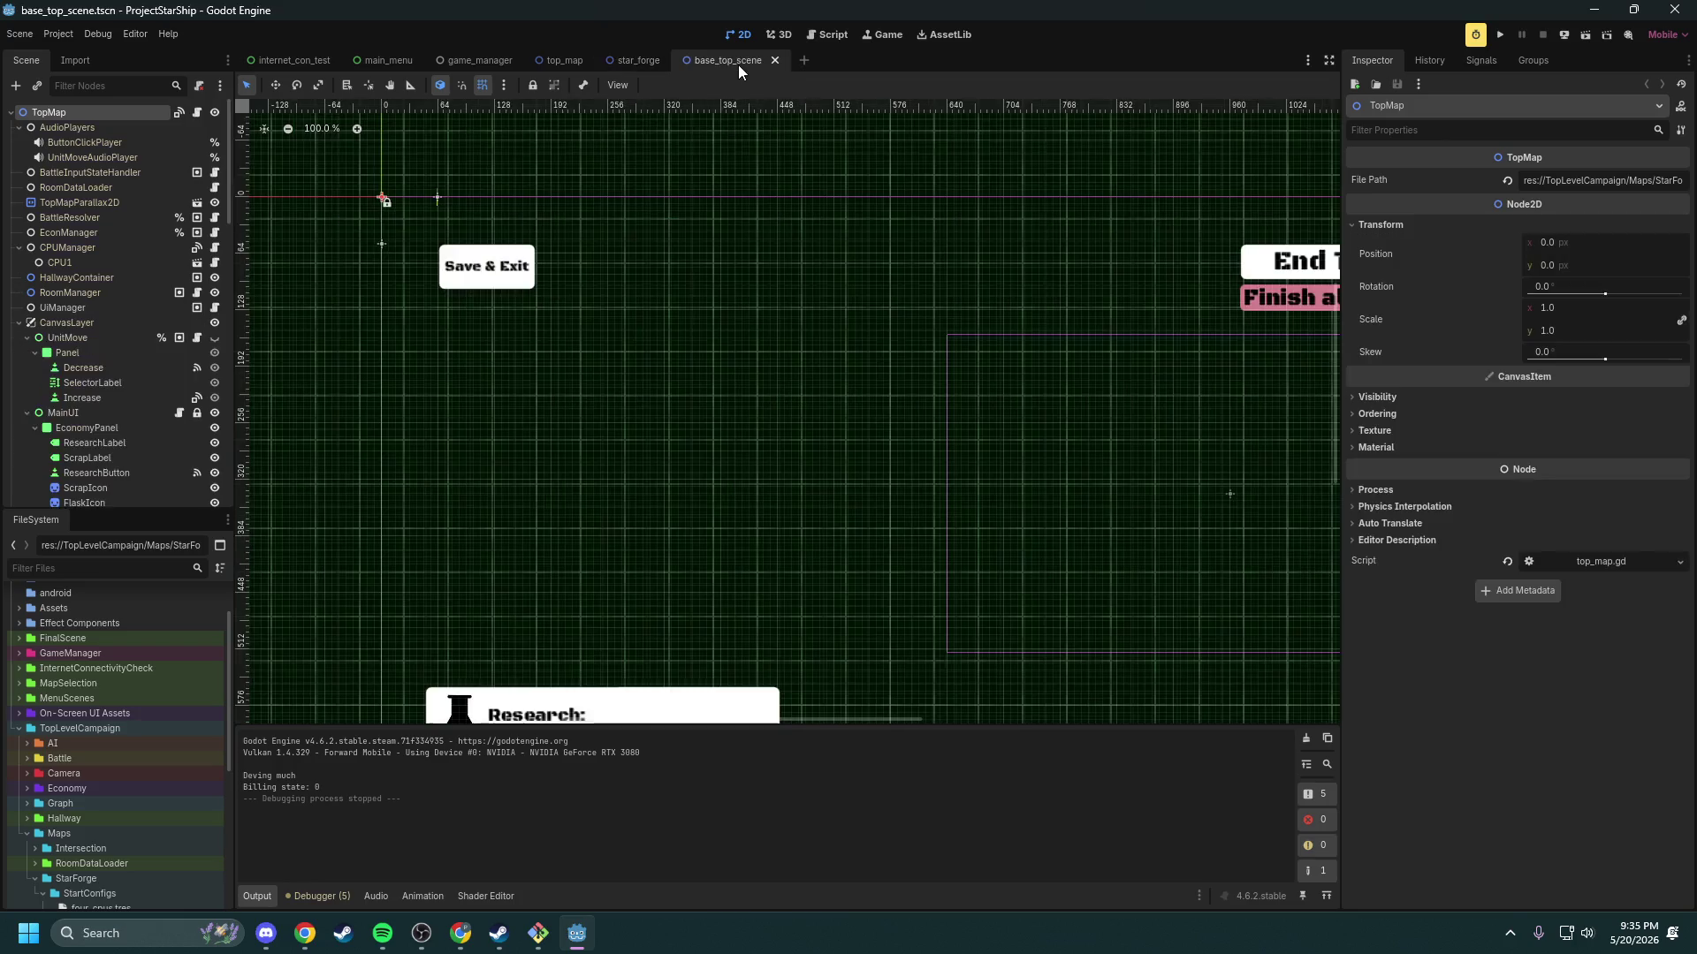
Step: Go back to star_forge and select RoomDataLoader to show its CPU3 and CPU4 Start Data
scroll(873, 310, "down", 2)
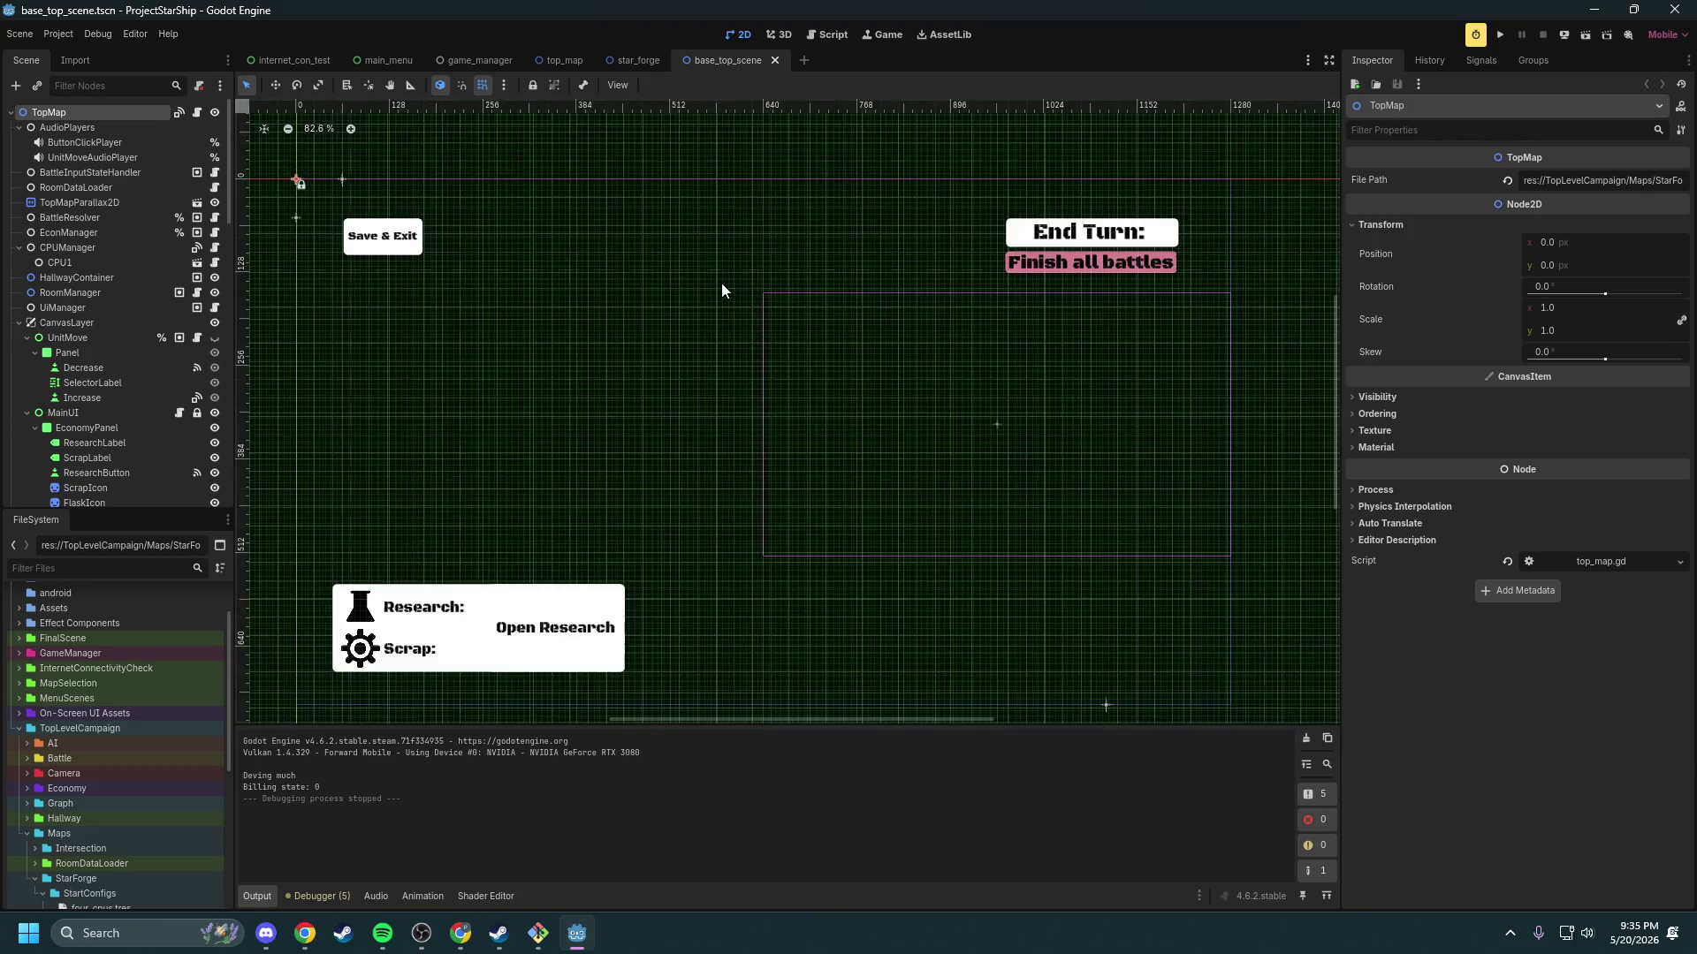
left_click(630, 61)
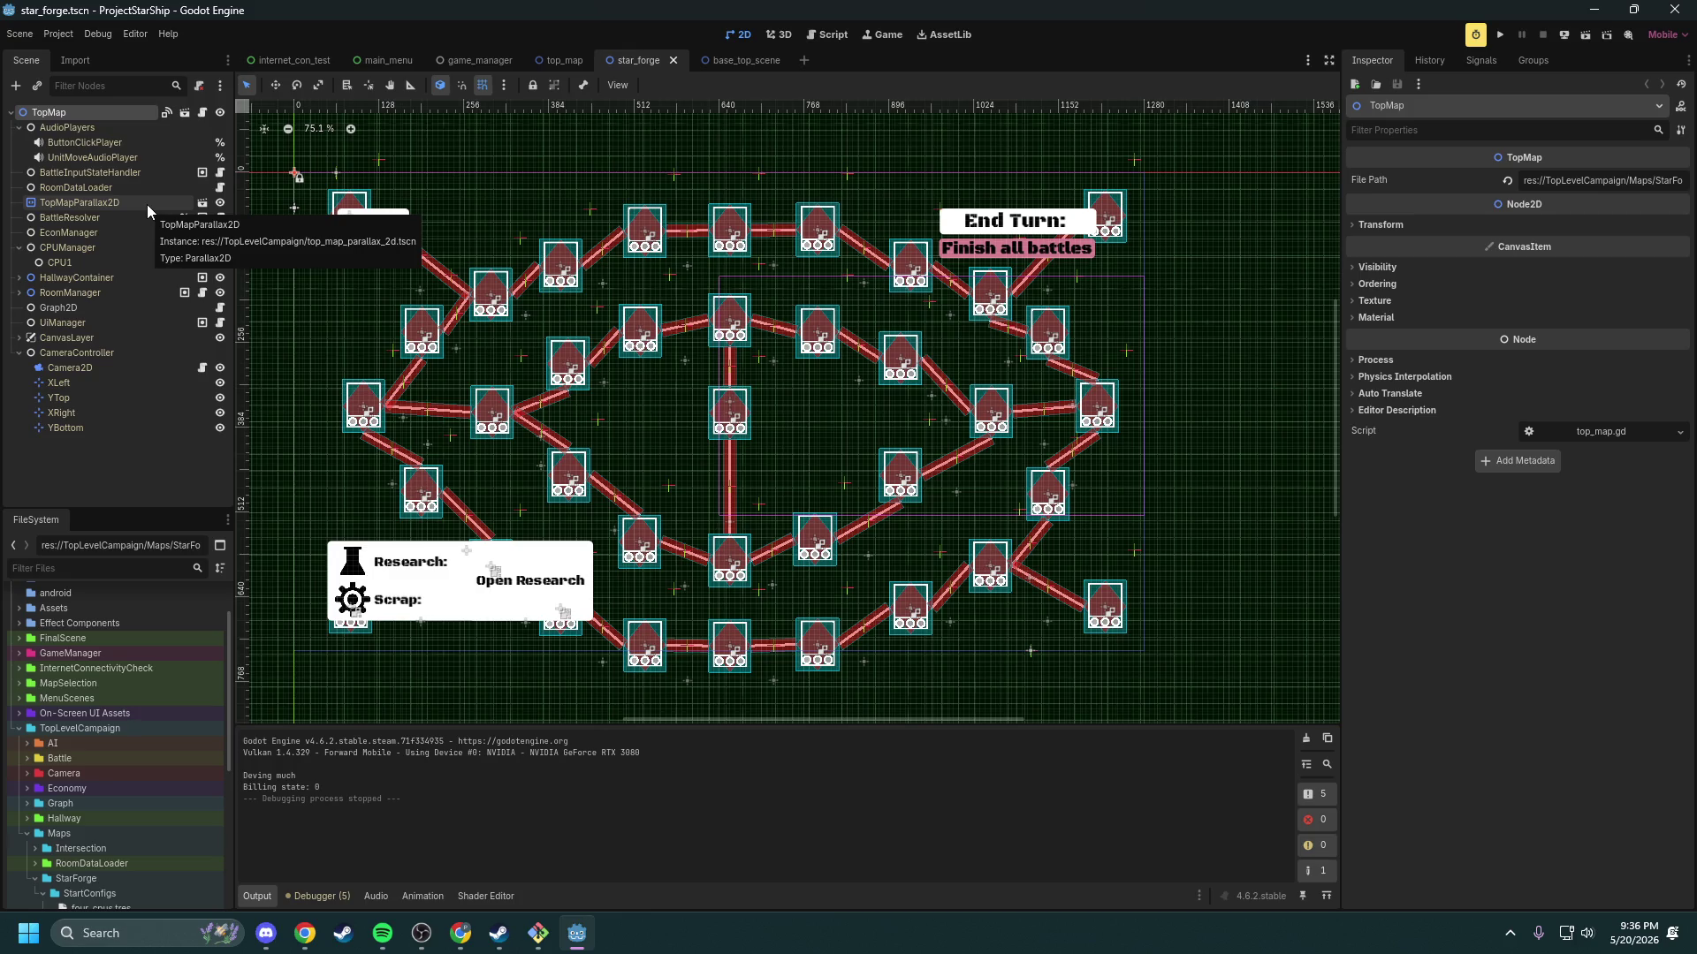
left_click(87, 187)
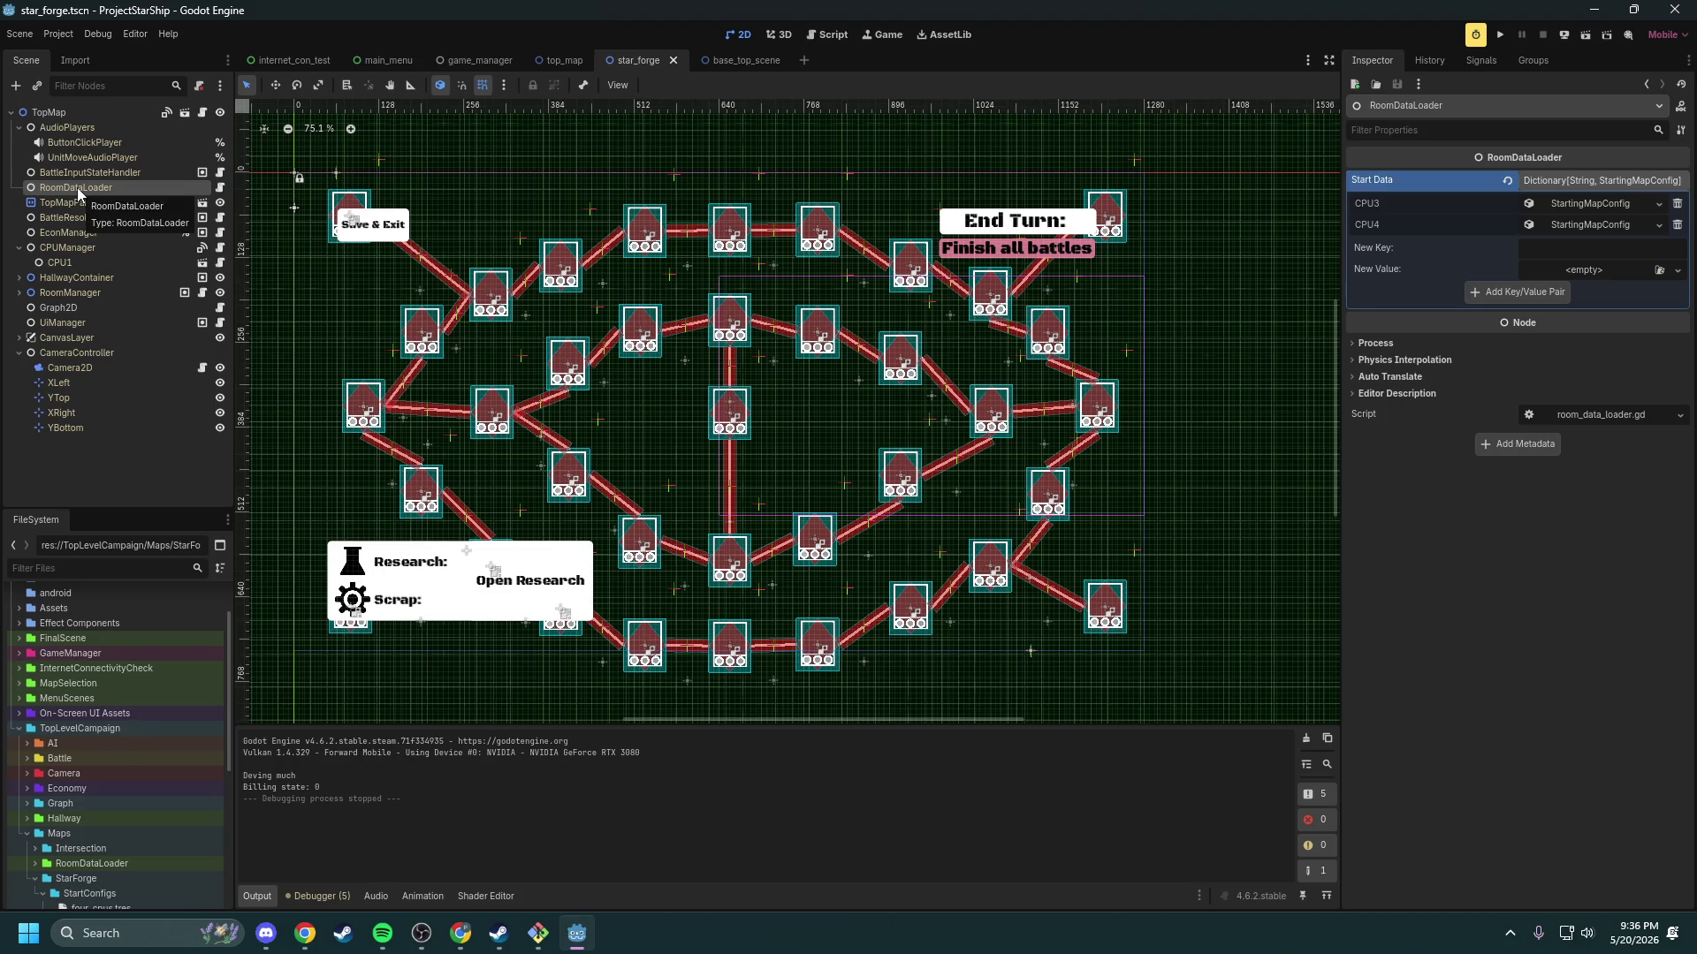
Step: Expand CPU3's starting map config and Room Data array, then collapse it again
left_click(1603, 205)
left_click(1607, 227)
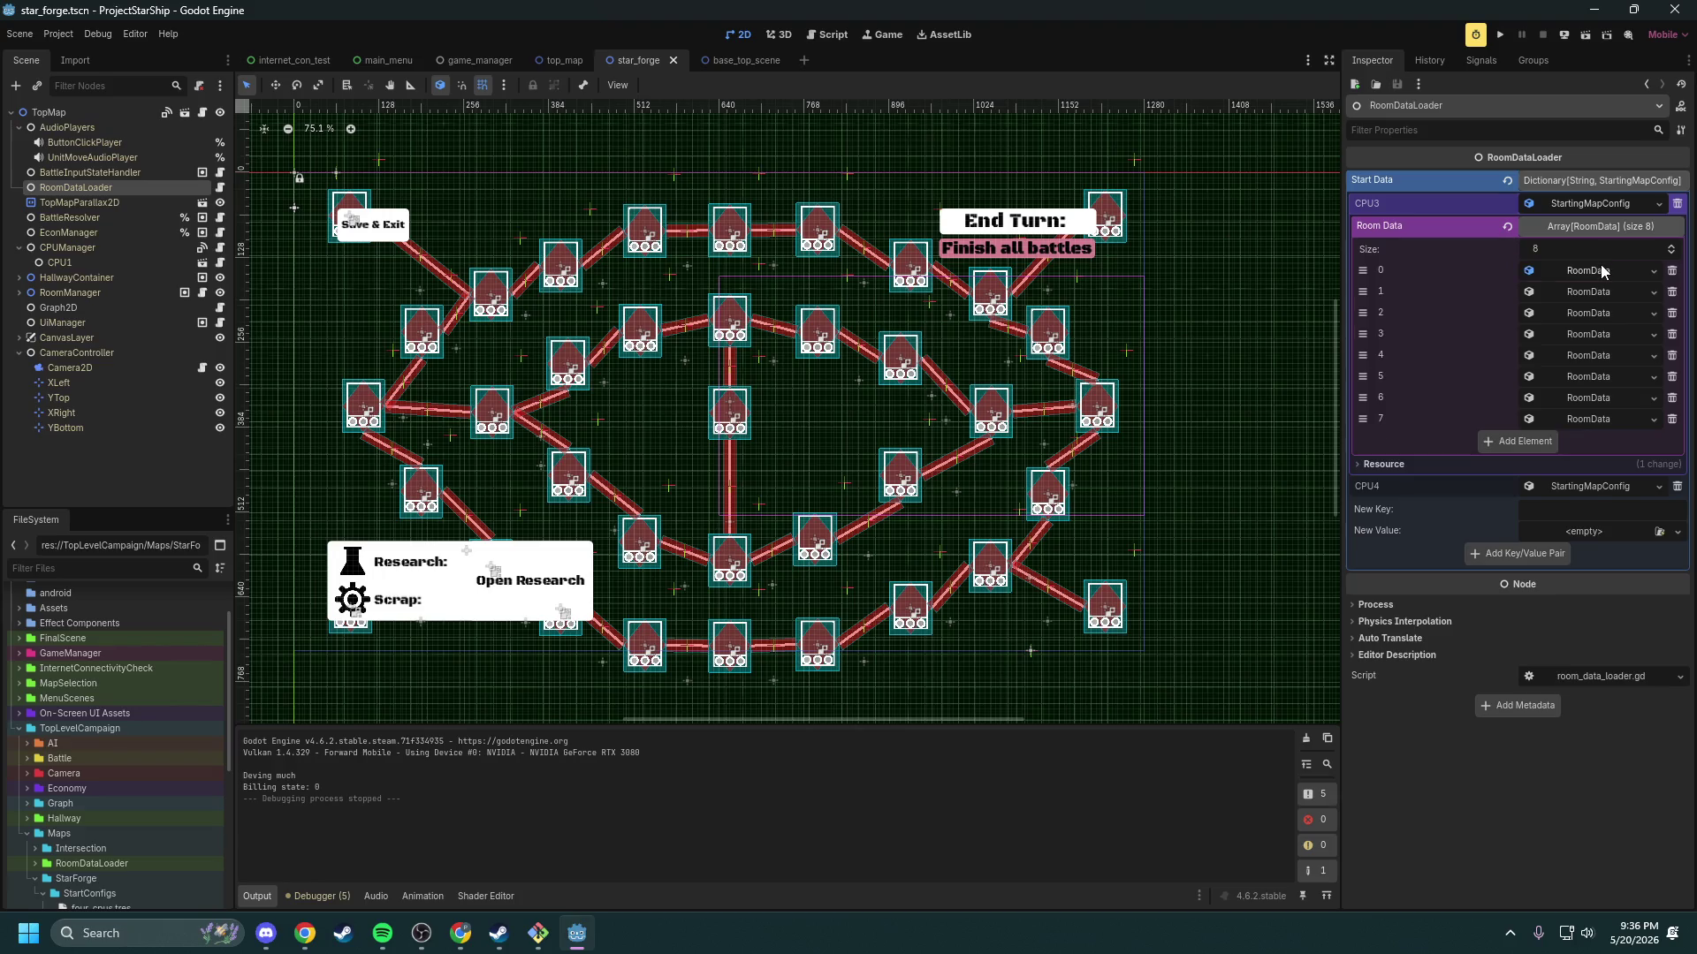
left_click(1577, 204)
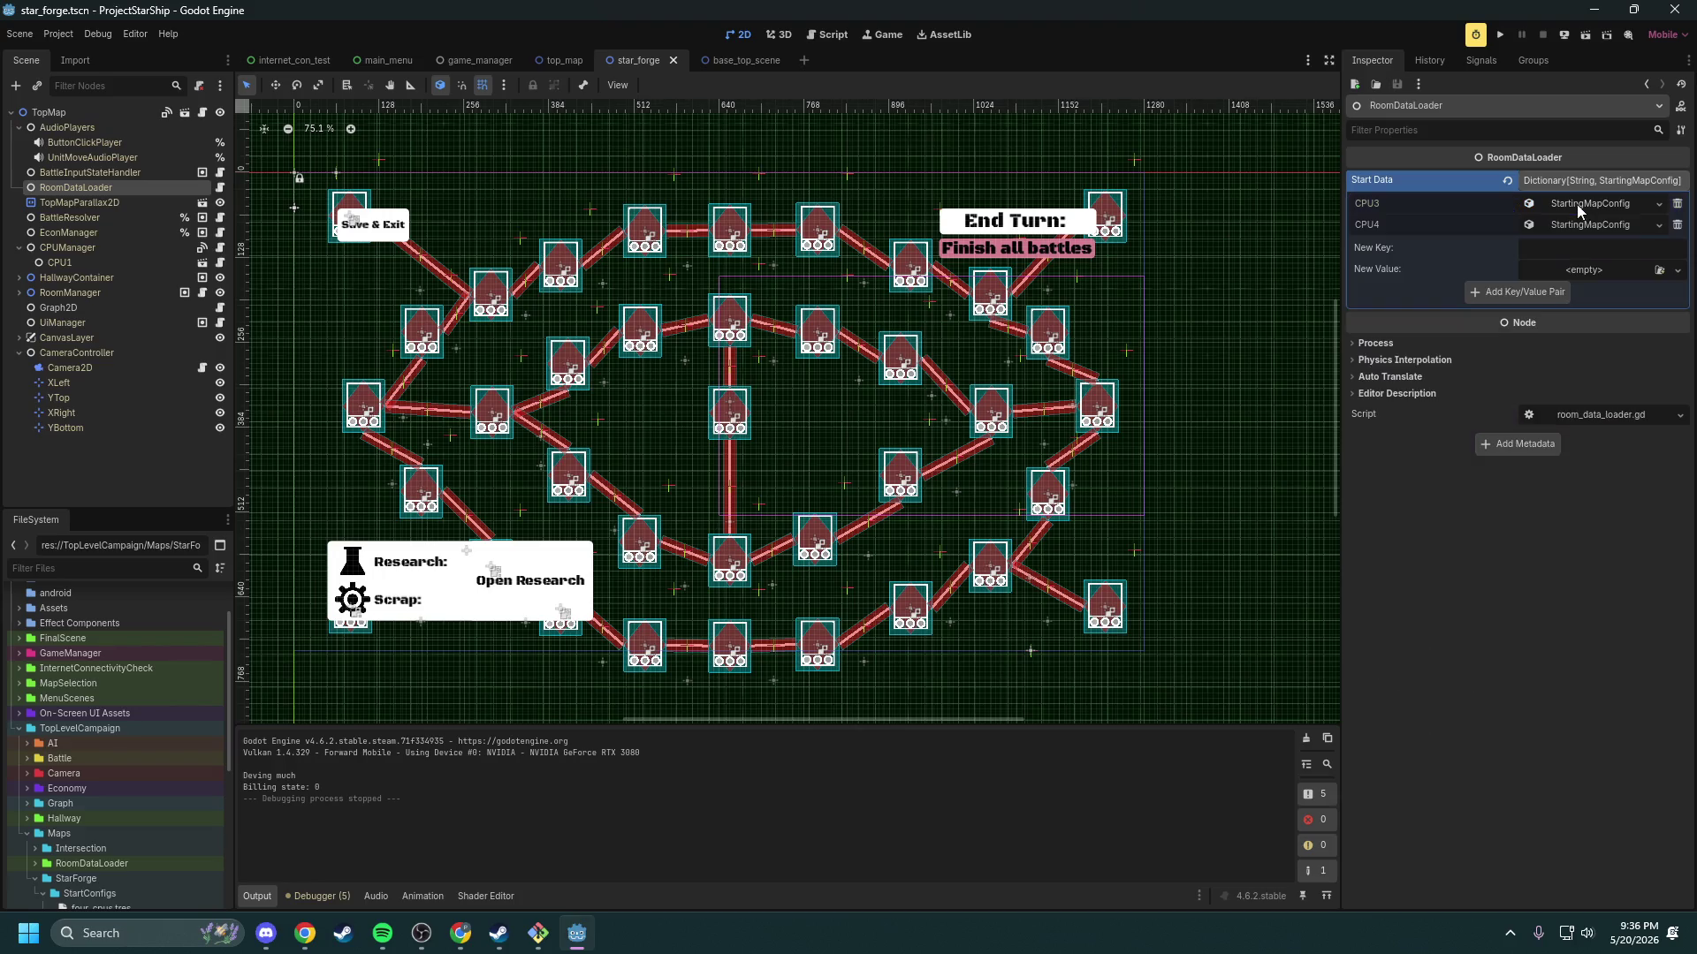
right_click(65, 188)
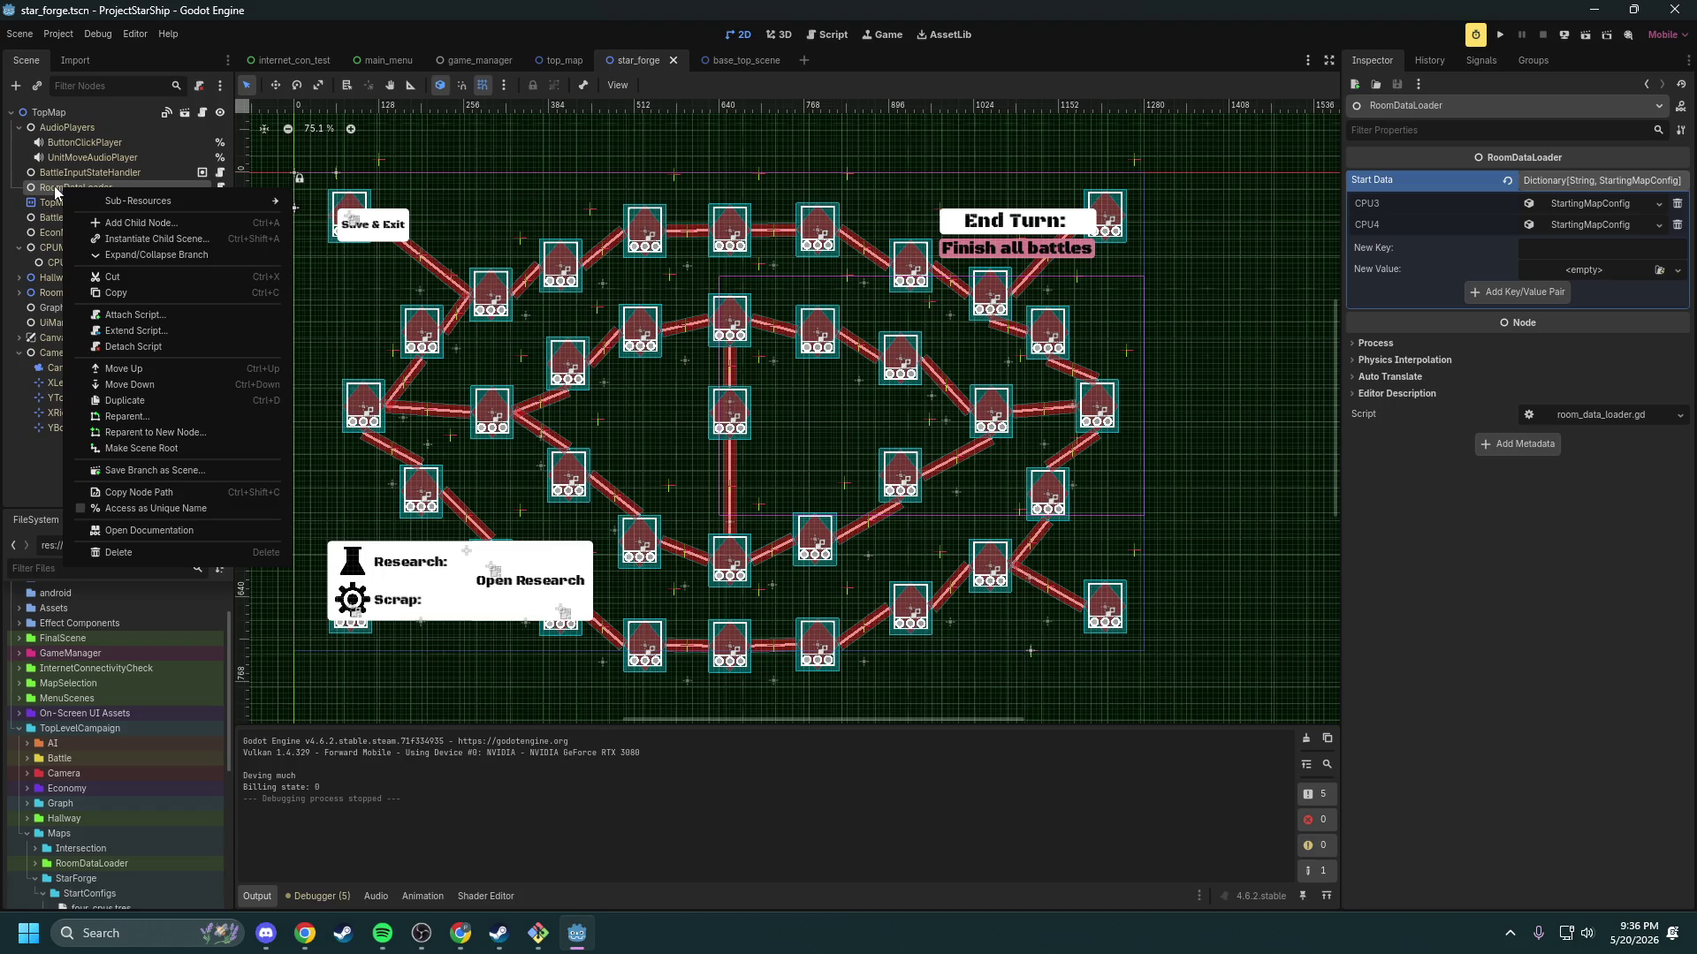
left_click(55, 189)
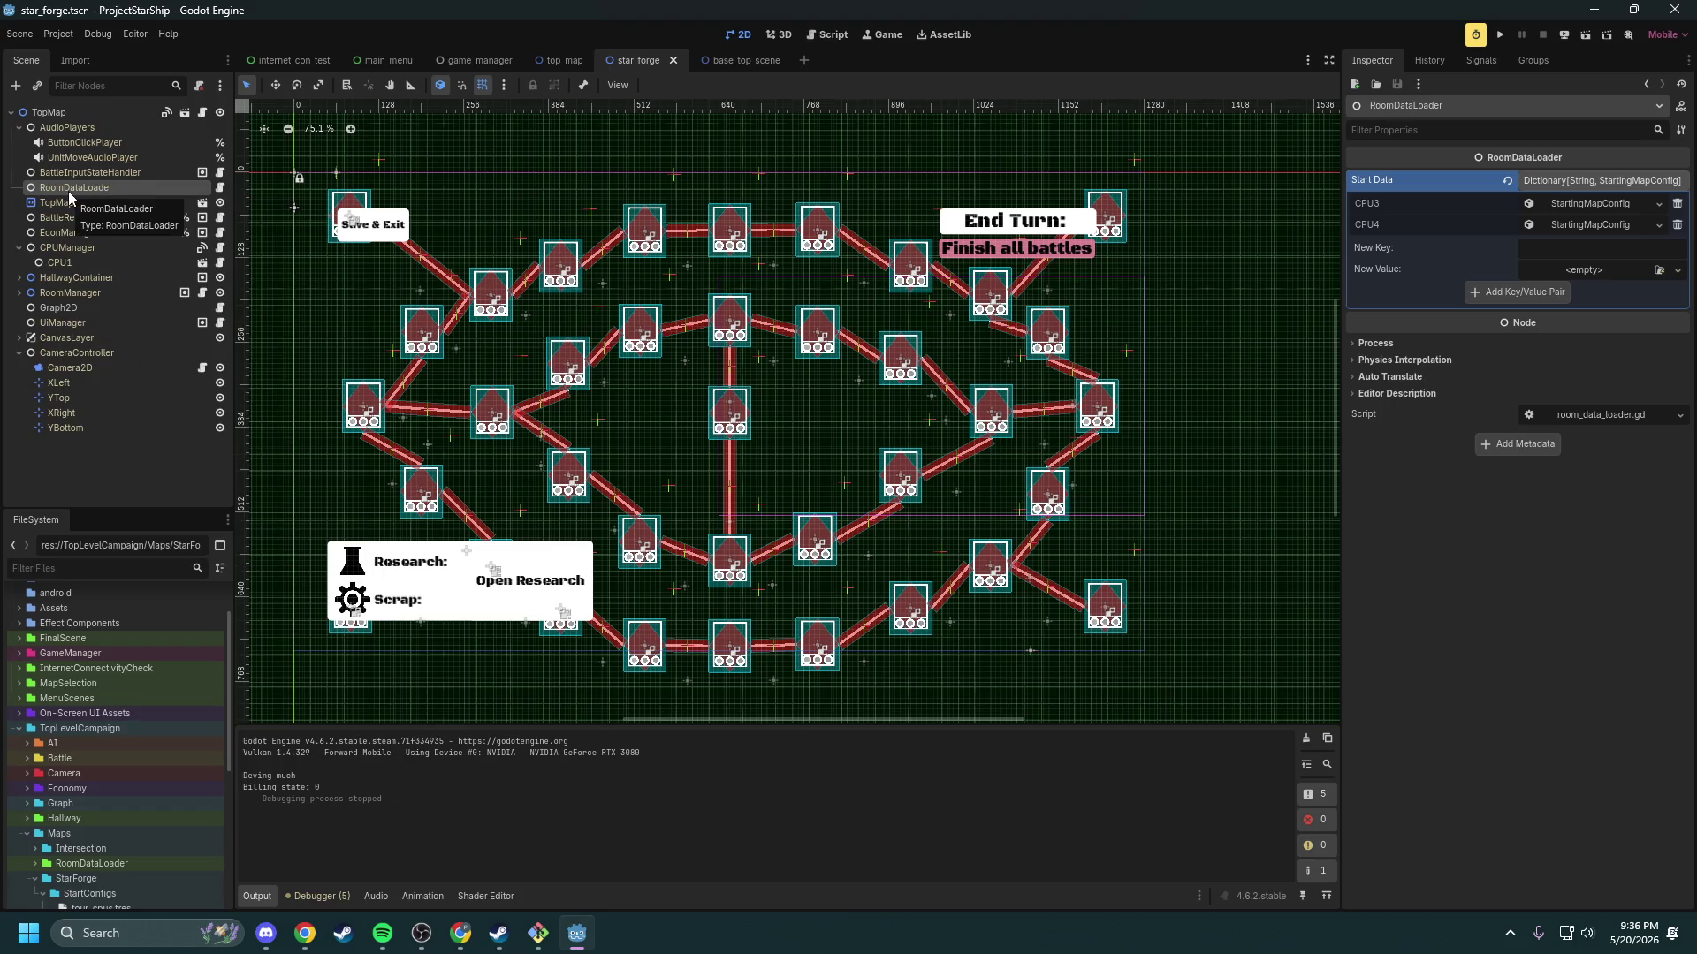
Step: In base_top_scene, select RoomDataLoader and open its script
left_click(730, 61)
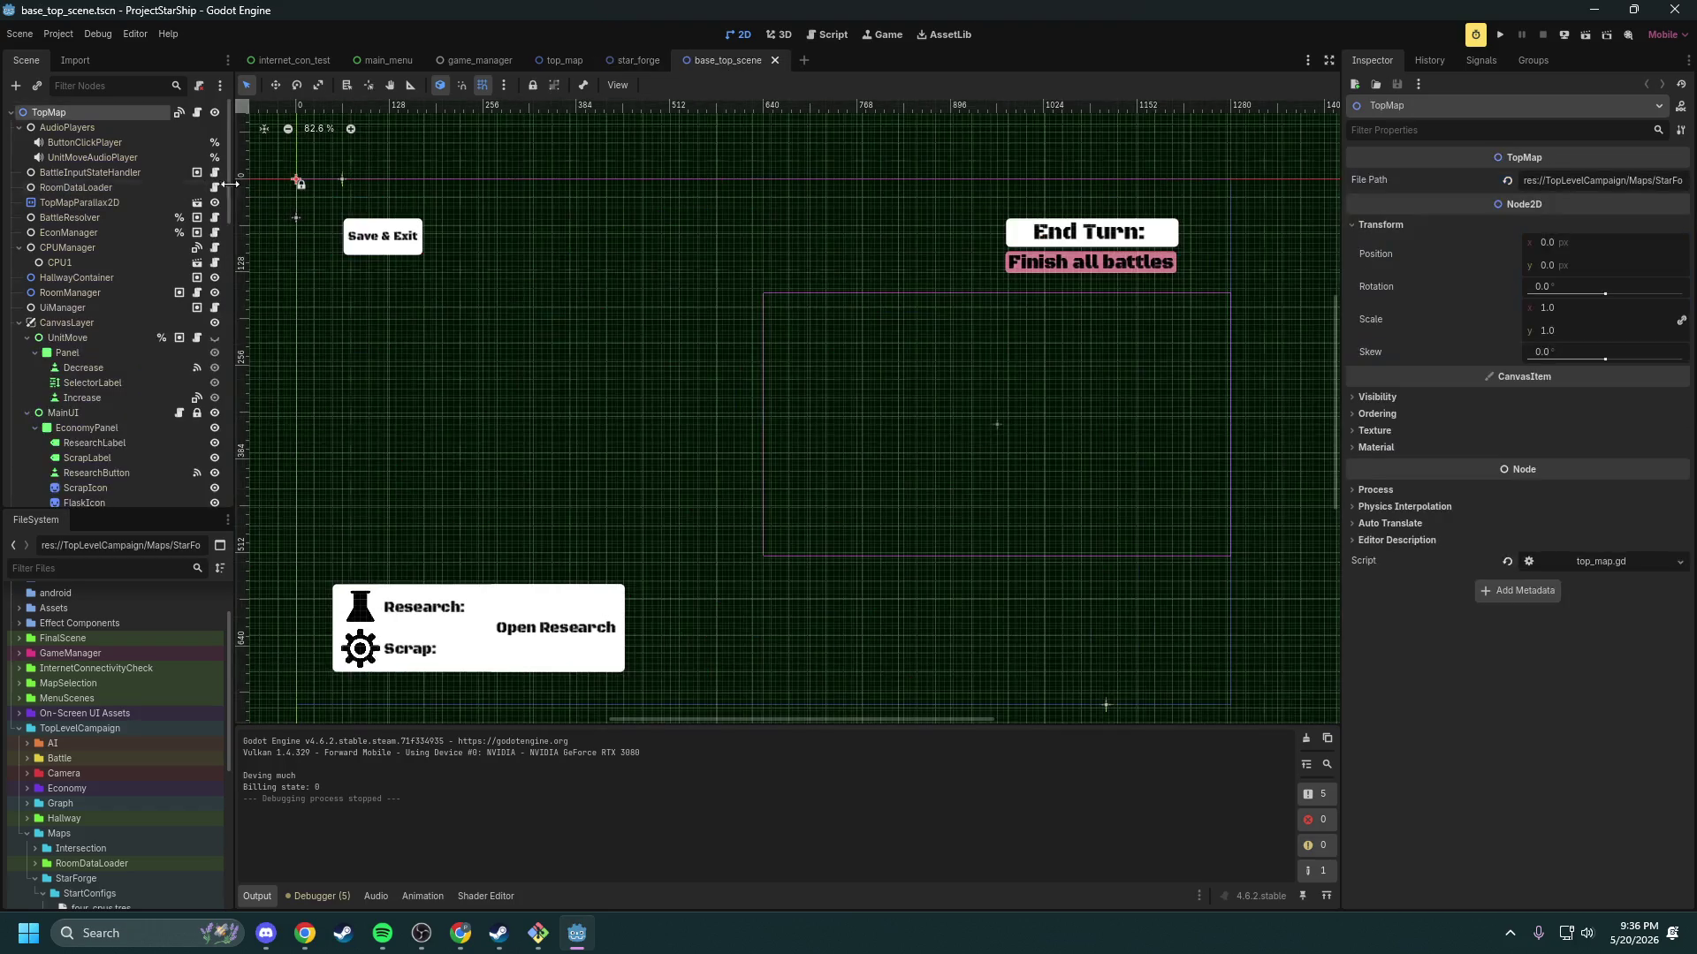
left_click(93, 187)
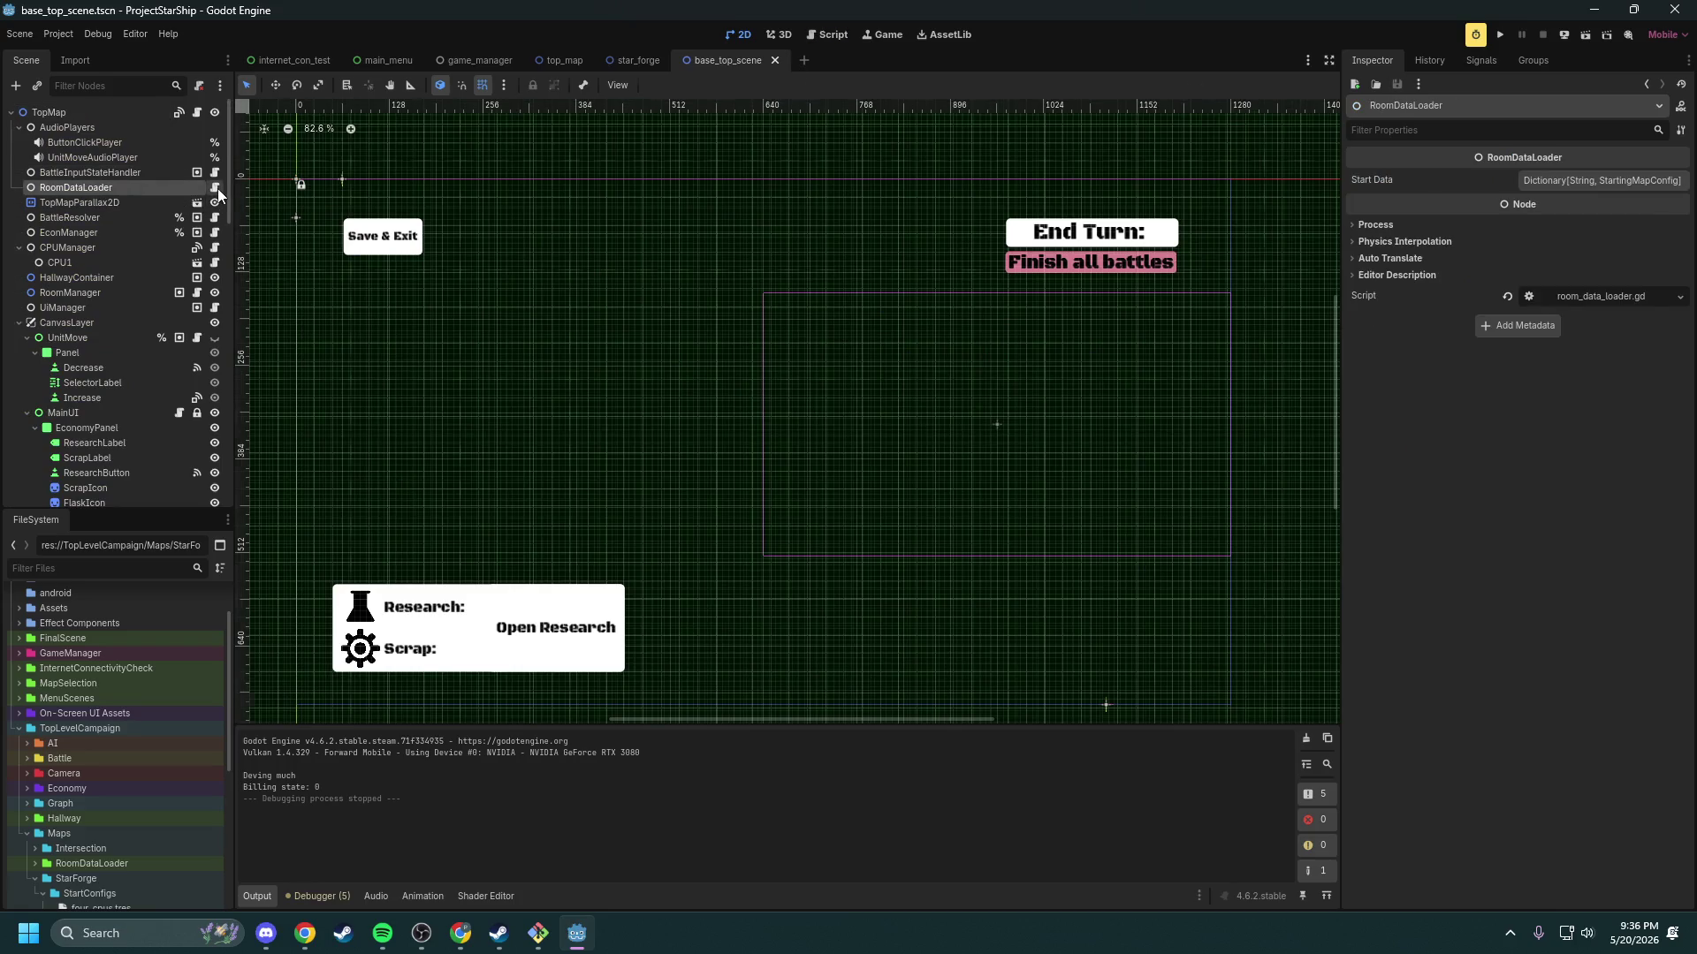
left_click(215, 187)
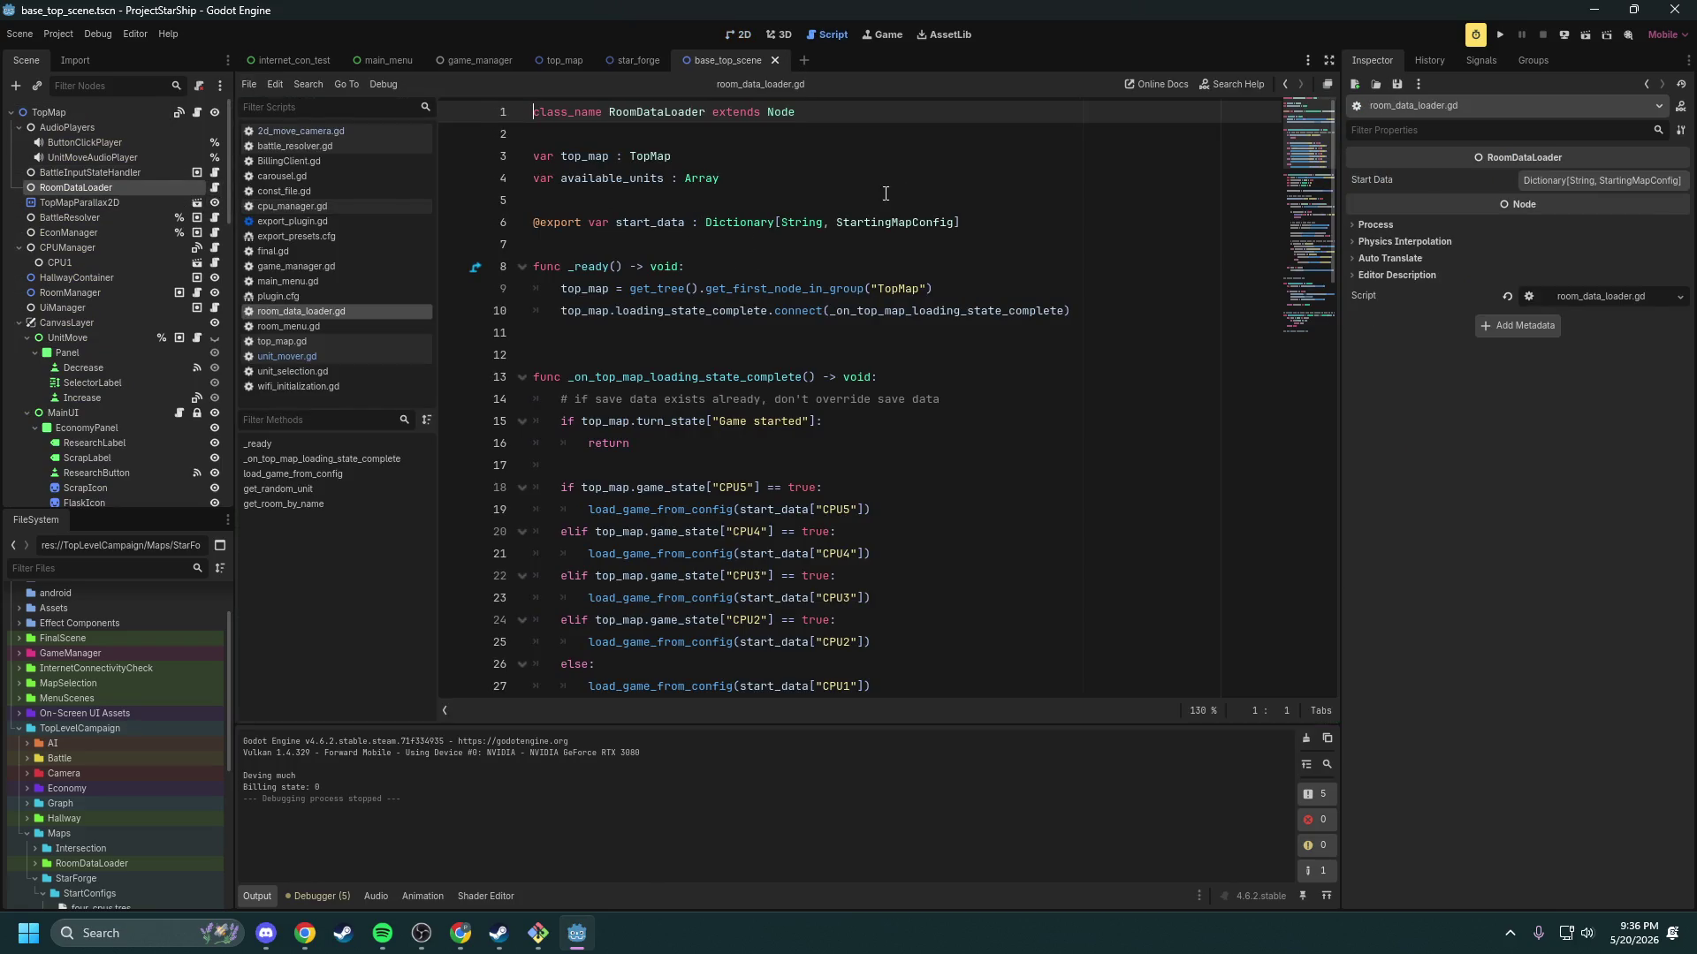
Step: Expand and fold the Start Data dictionary, then close the base_top_scene scene
left_click(1539, 178)
left_click(1524, 182)
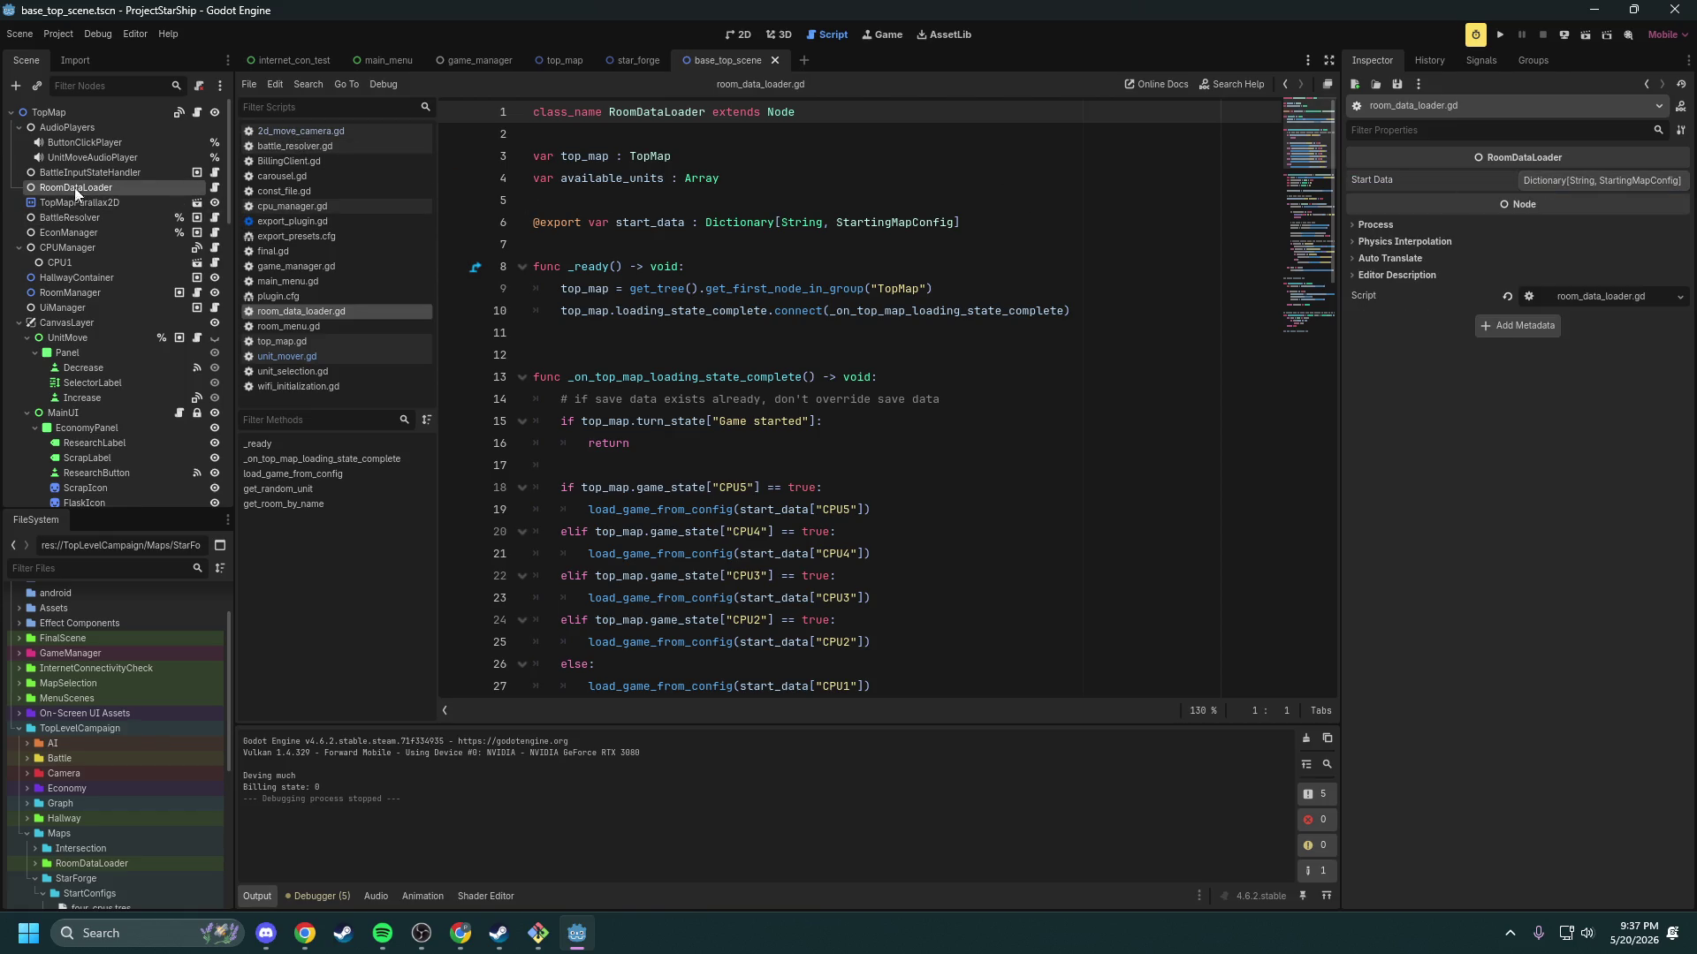
left_click(768, 61)
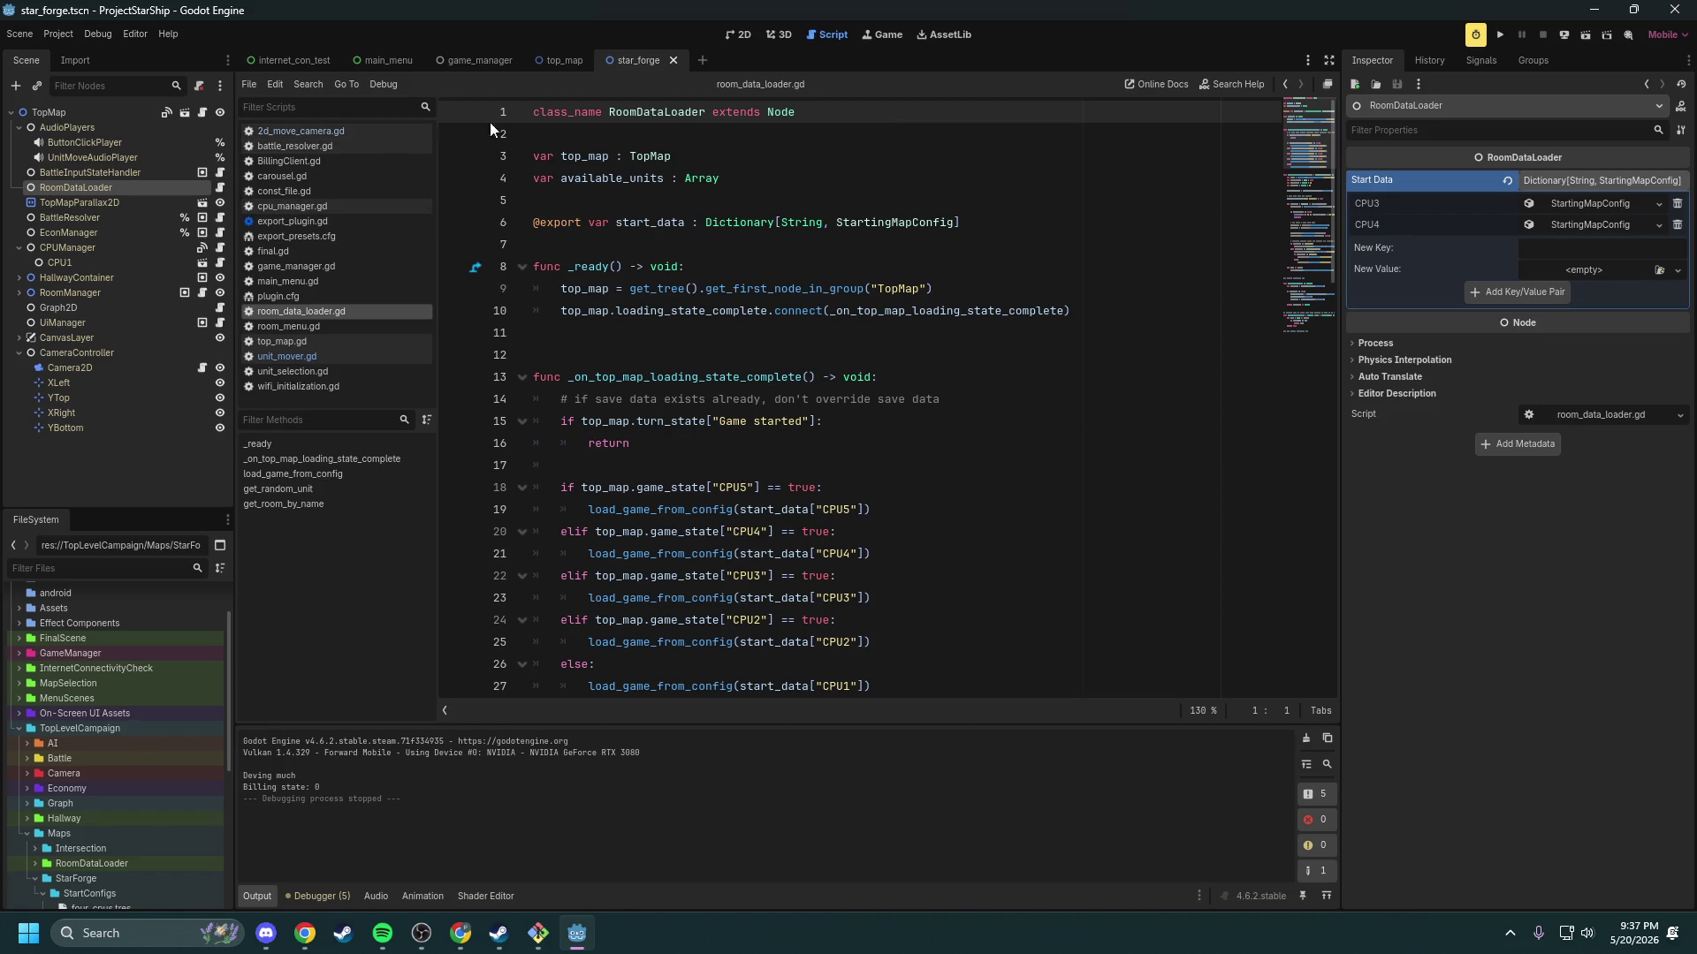
Step: Switch to top_map and scroll around its view, clearing the selected code lines
left_click(549, 60)
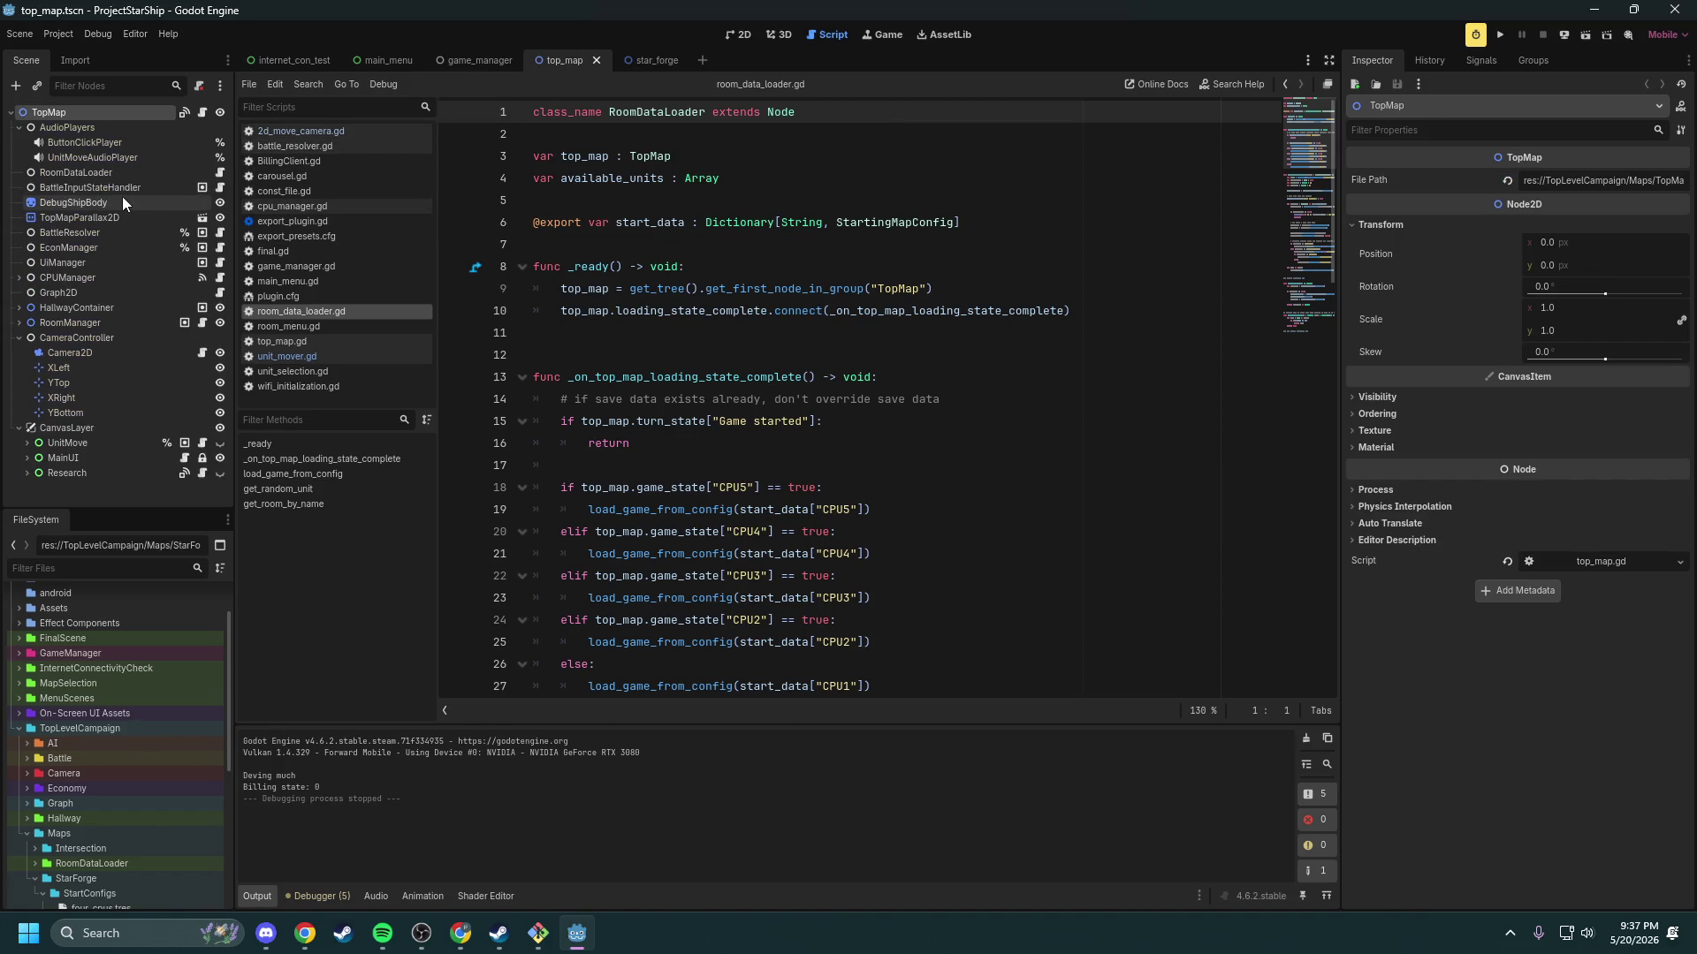
scroll(787, 213, "down", 4)
scroll(813, 292, "up", 4)
scroll(845, 381, "down", 3)
left_click_drag(957, 478, 448, 257)
left_click(963, 313)
scroll(963, 319, "up", 3)
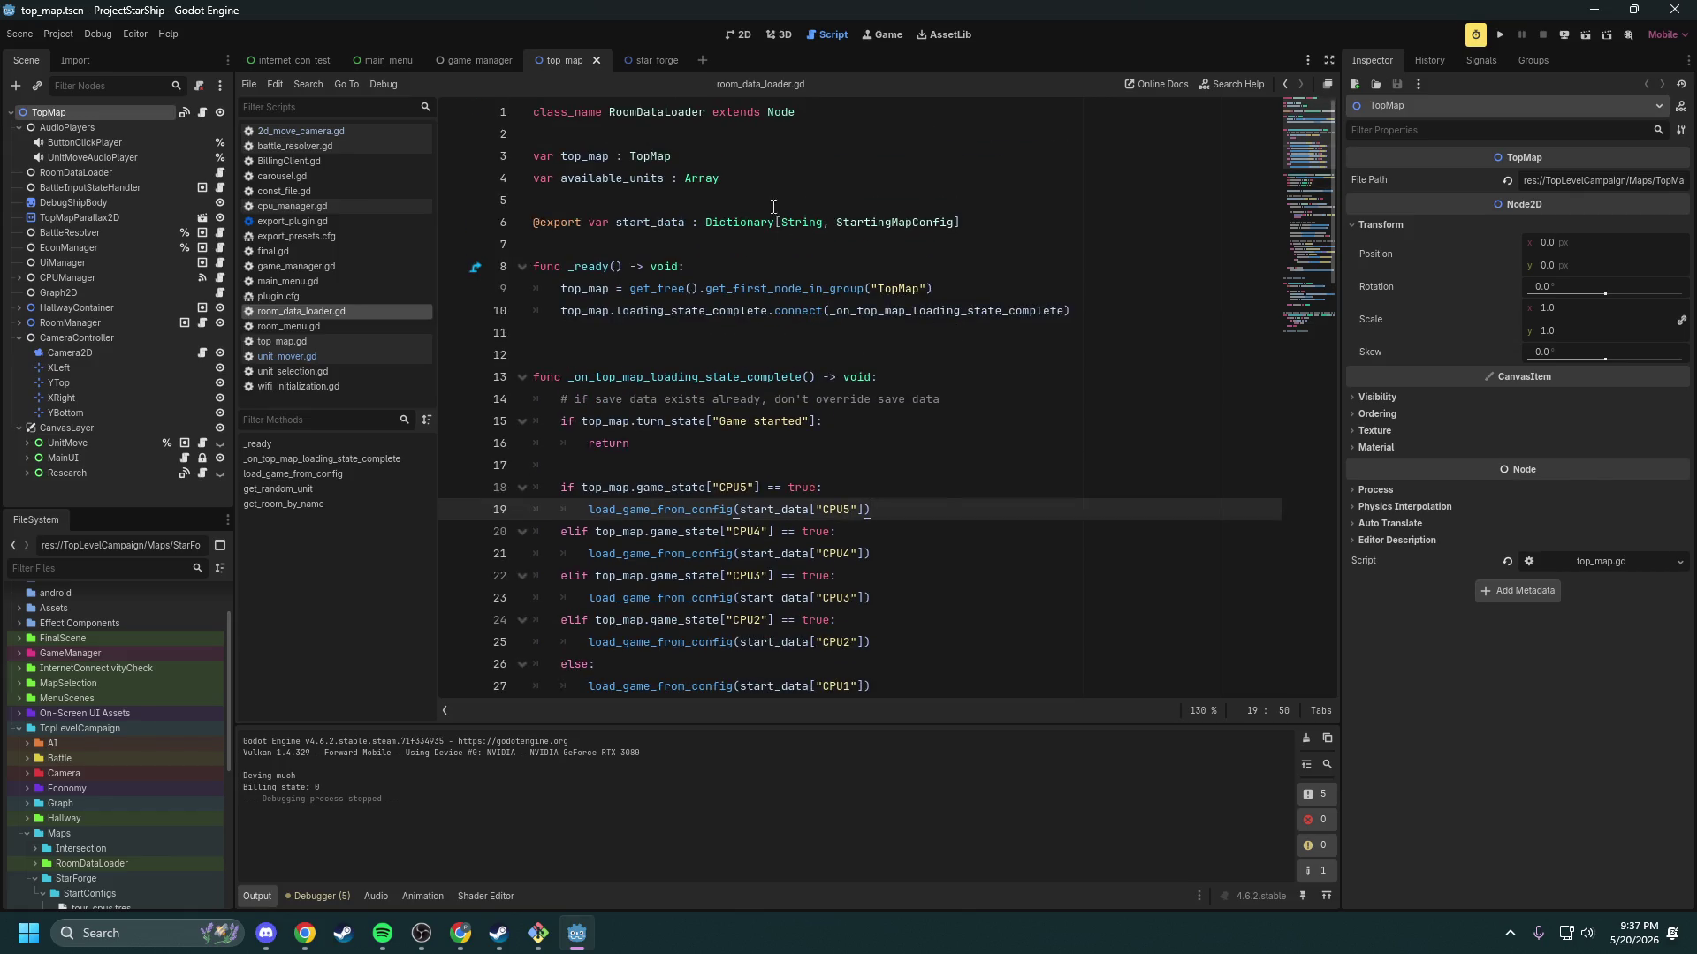
Step: Look over game_manager in the 2D view and main_menu, then bring up the GitHub project board
left_click(486, 59)
left_click(738, 37)
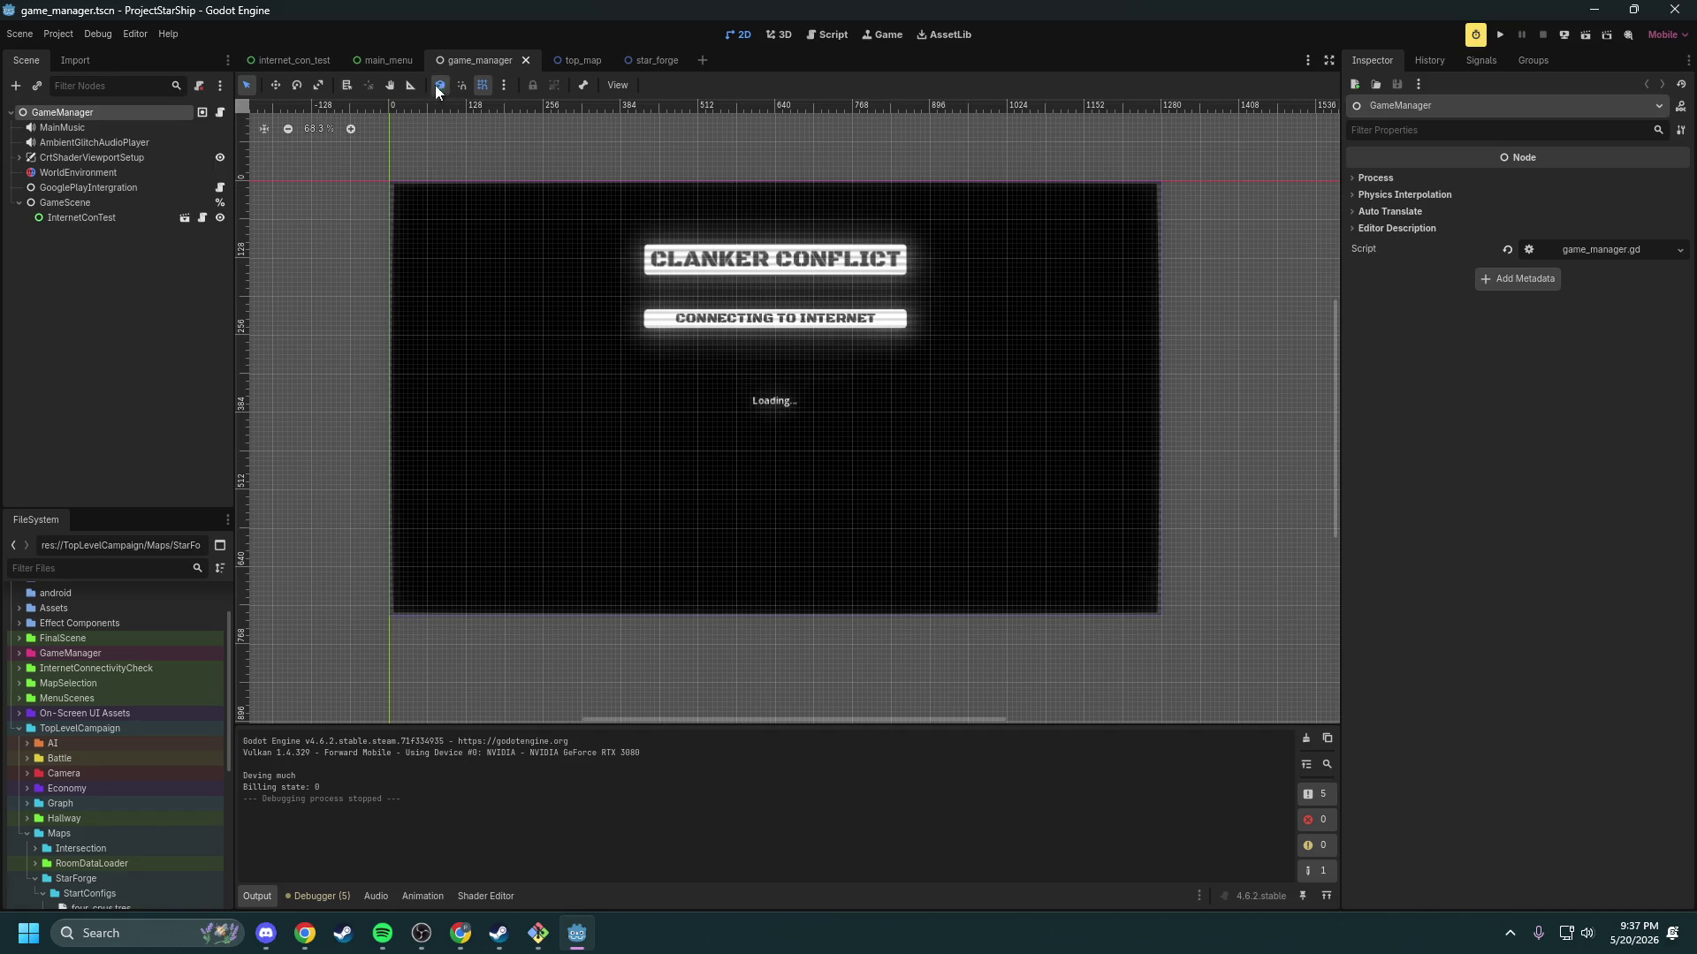
left_click(375, 58)
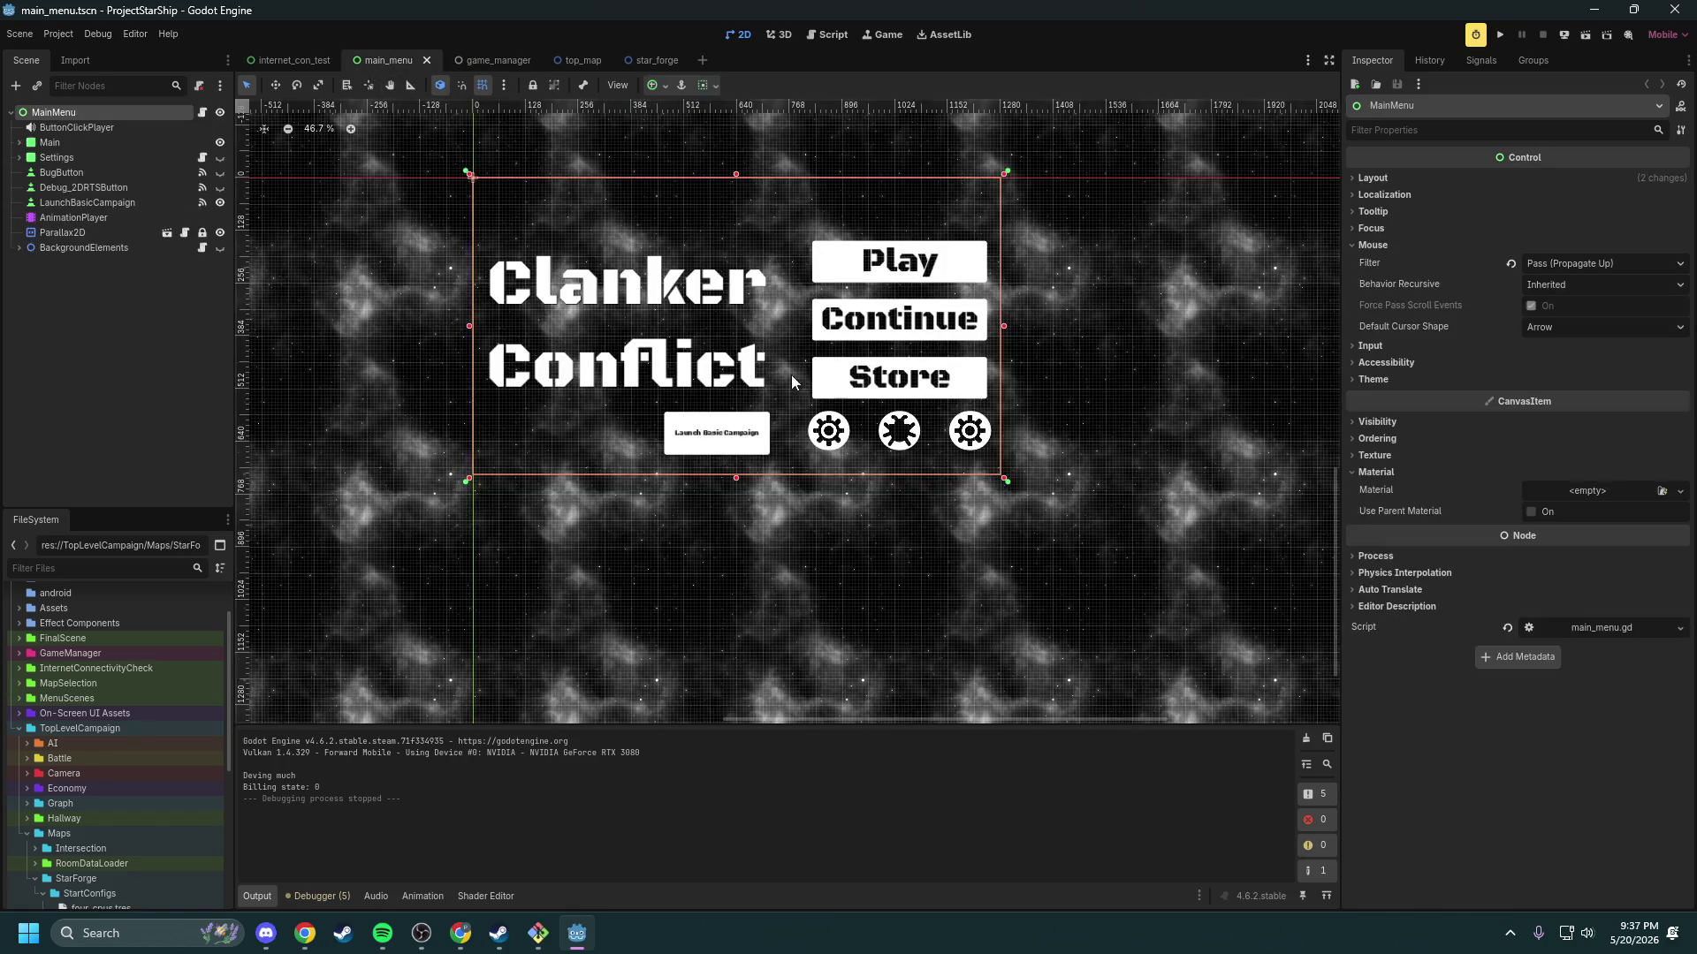
left_click(320, 929)
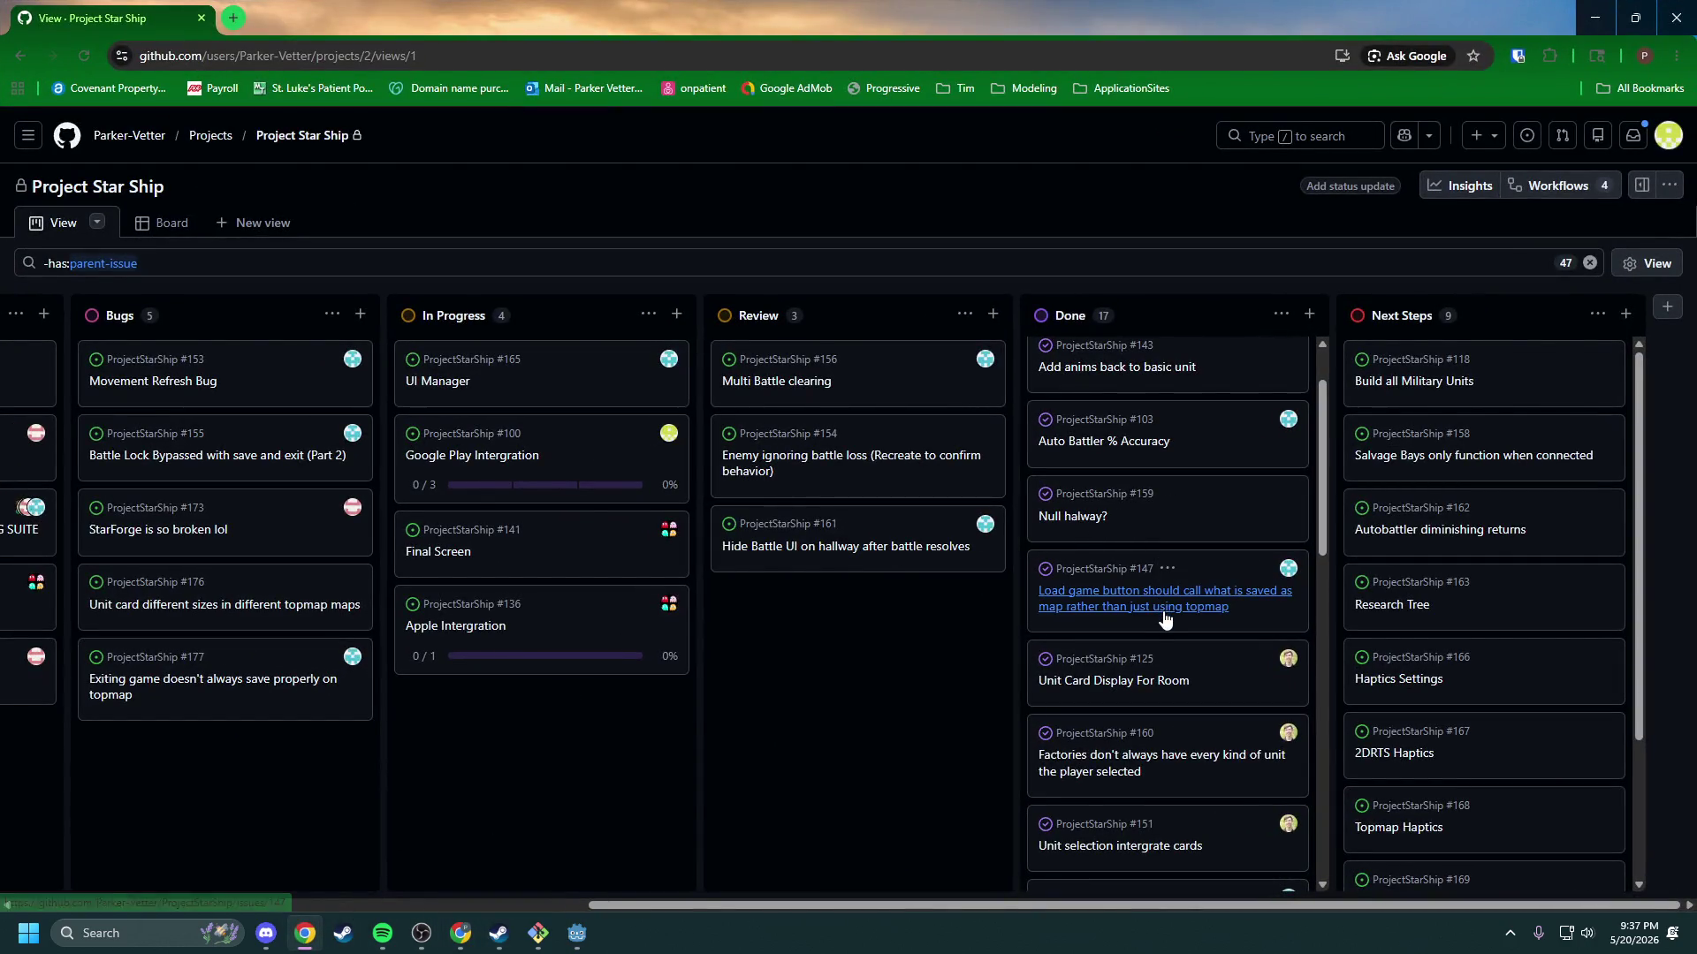
Step: Minimize the Chrome window and run the game project from the editor
left_click(1598, 19)
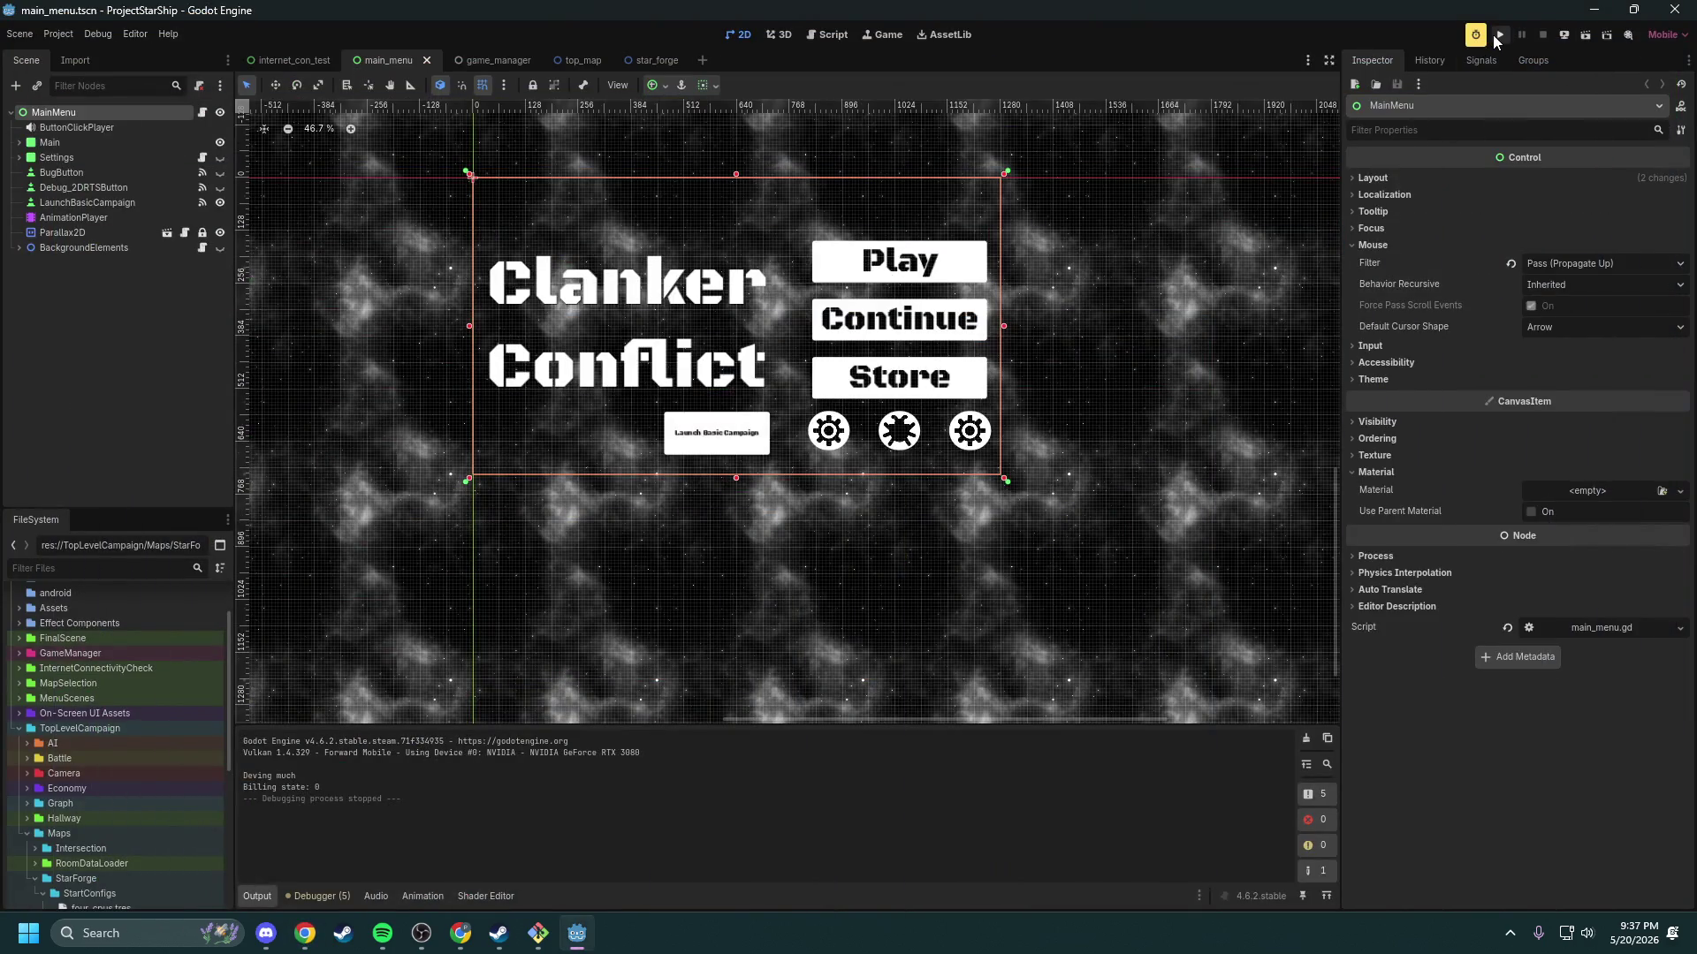
left_click(1497, 37)
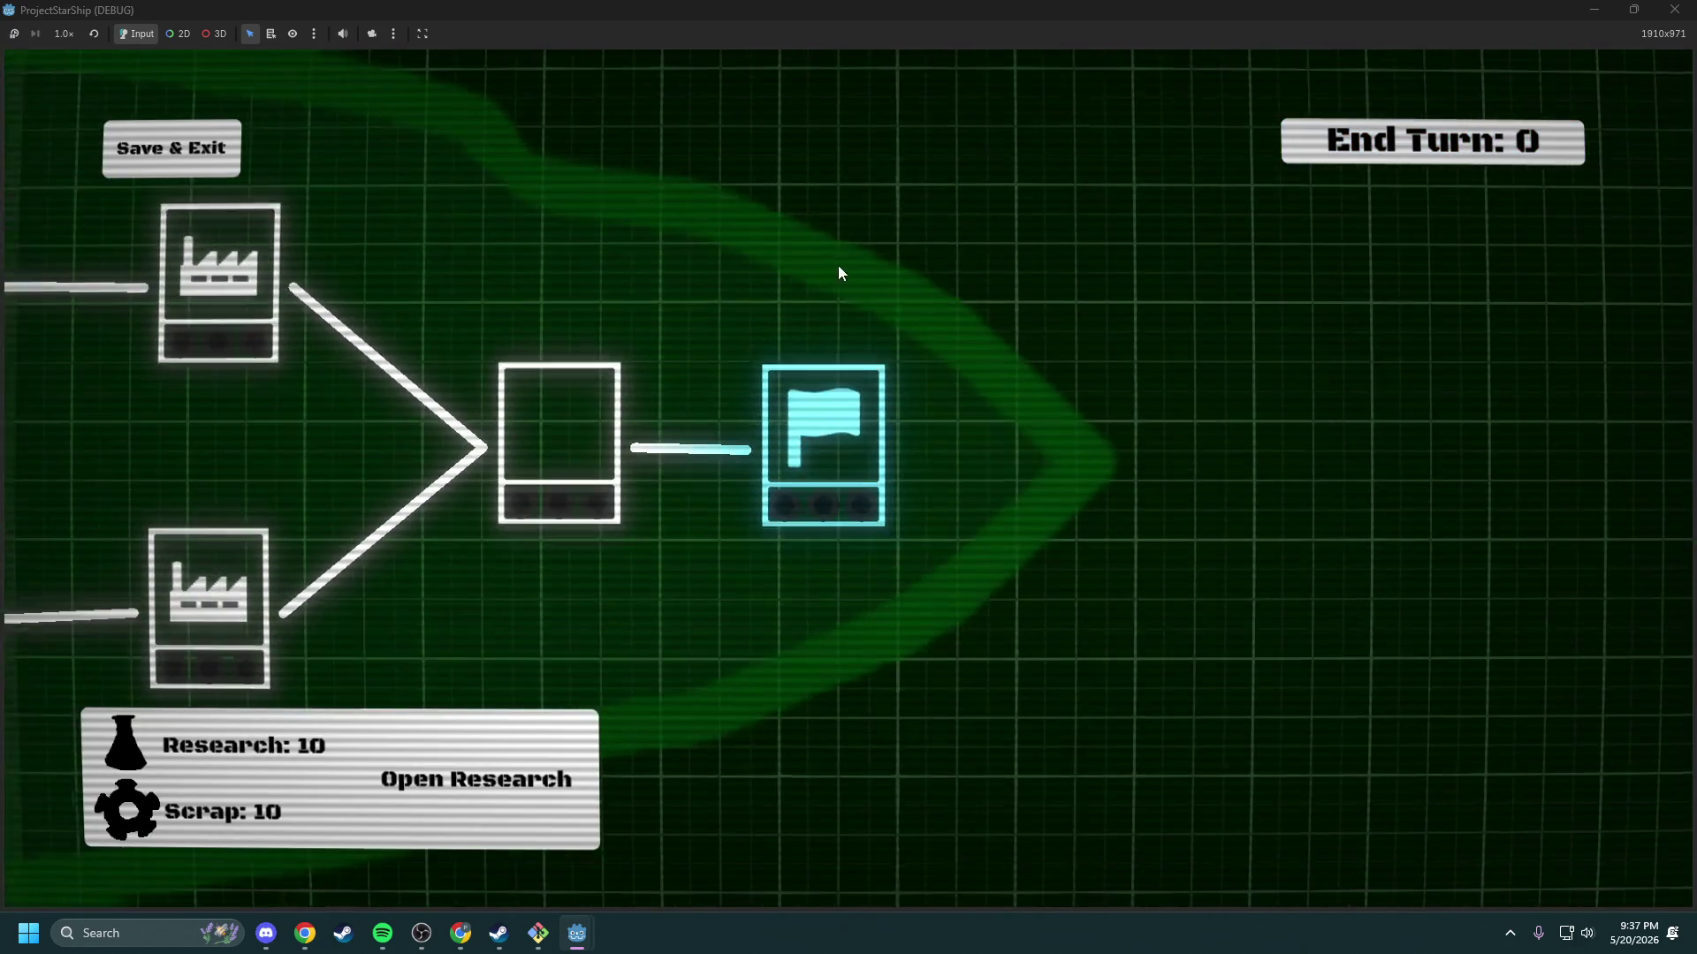
Step: View and close the flag room's Basic unit details, pan the ship map, then stop the game
left_click(778, 423)
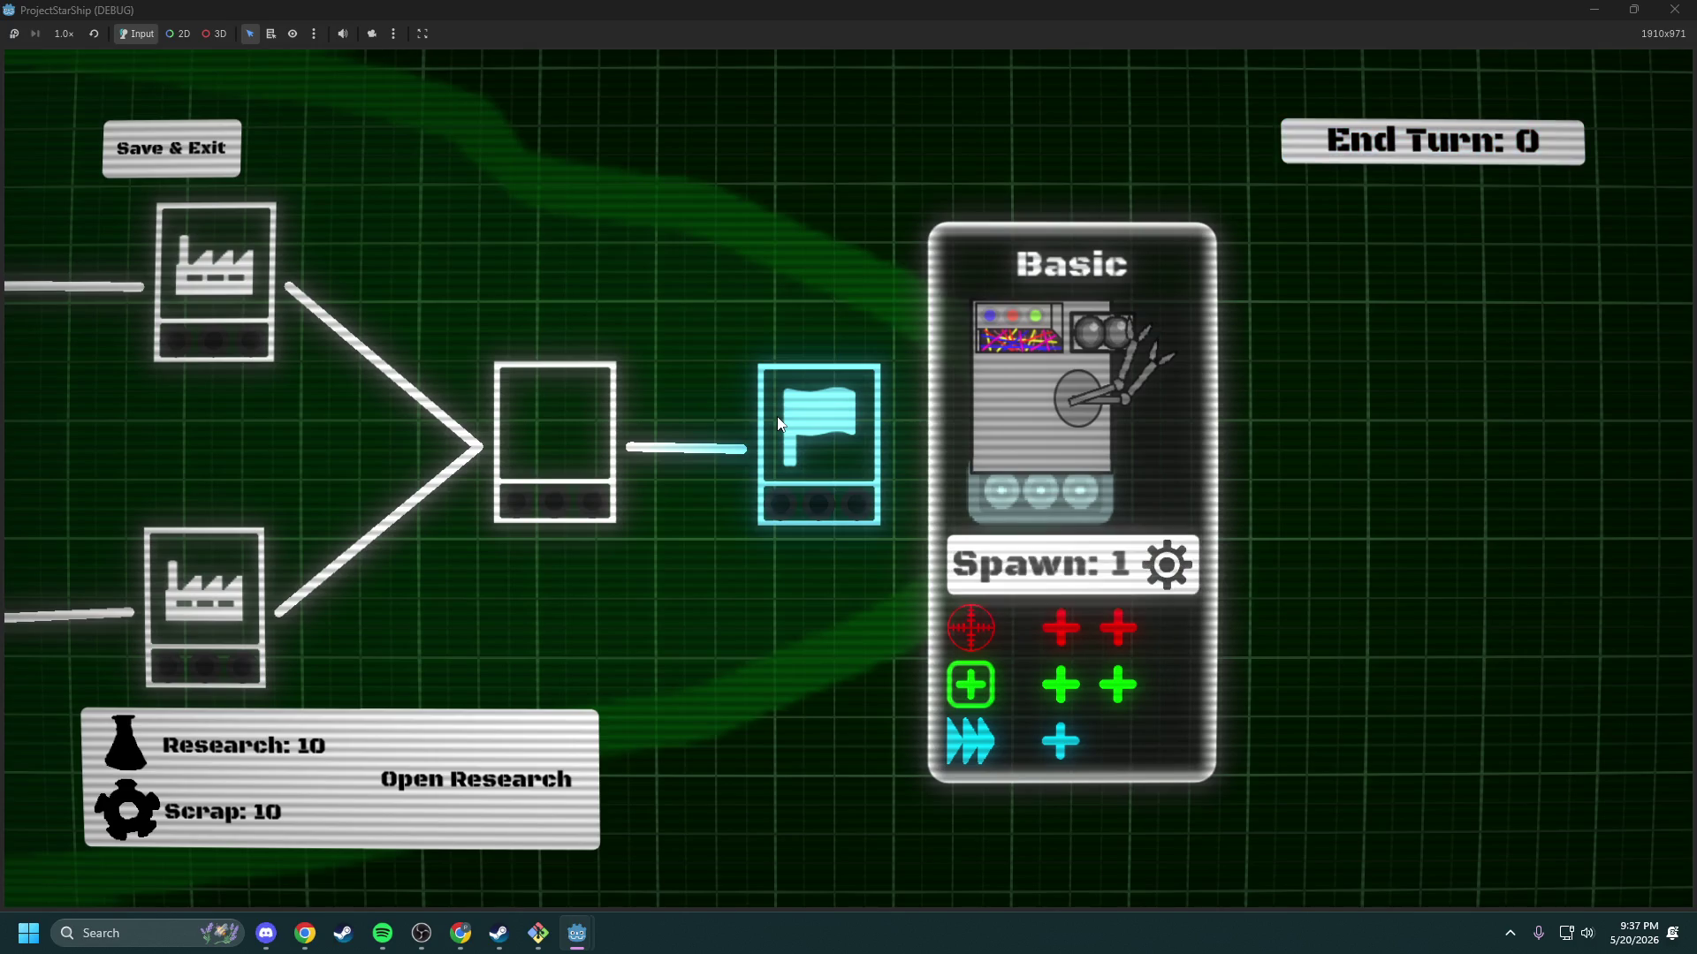
left_click(779, 424)
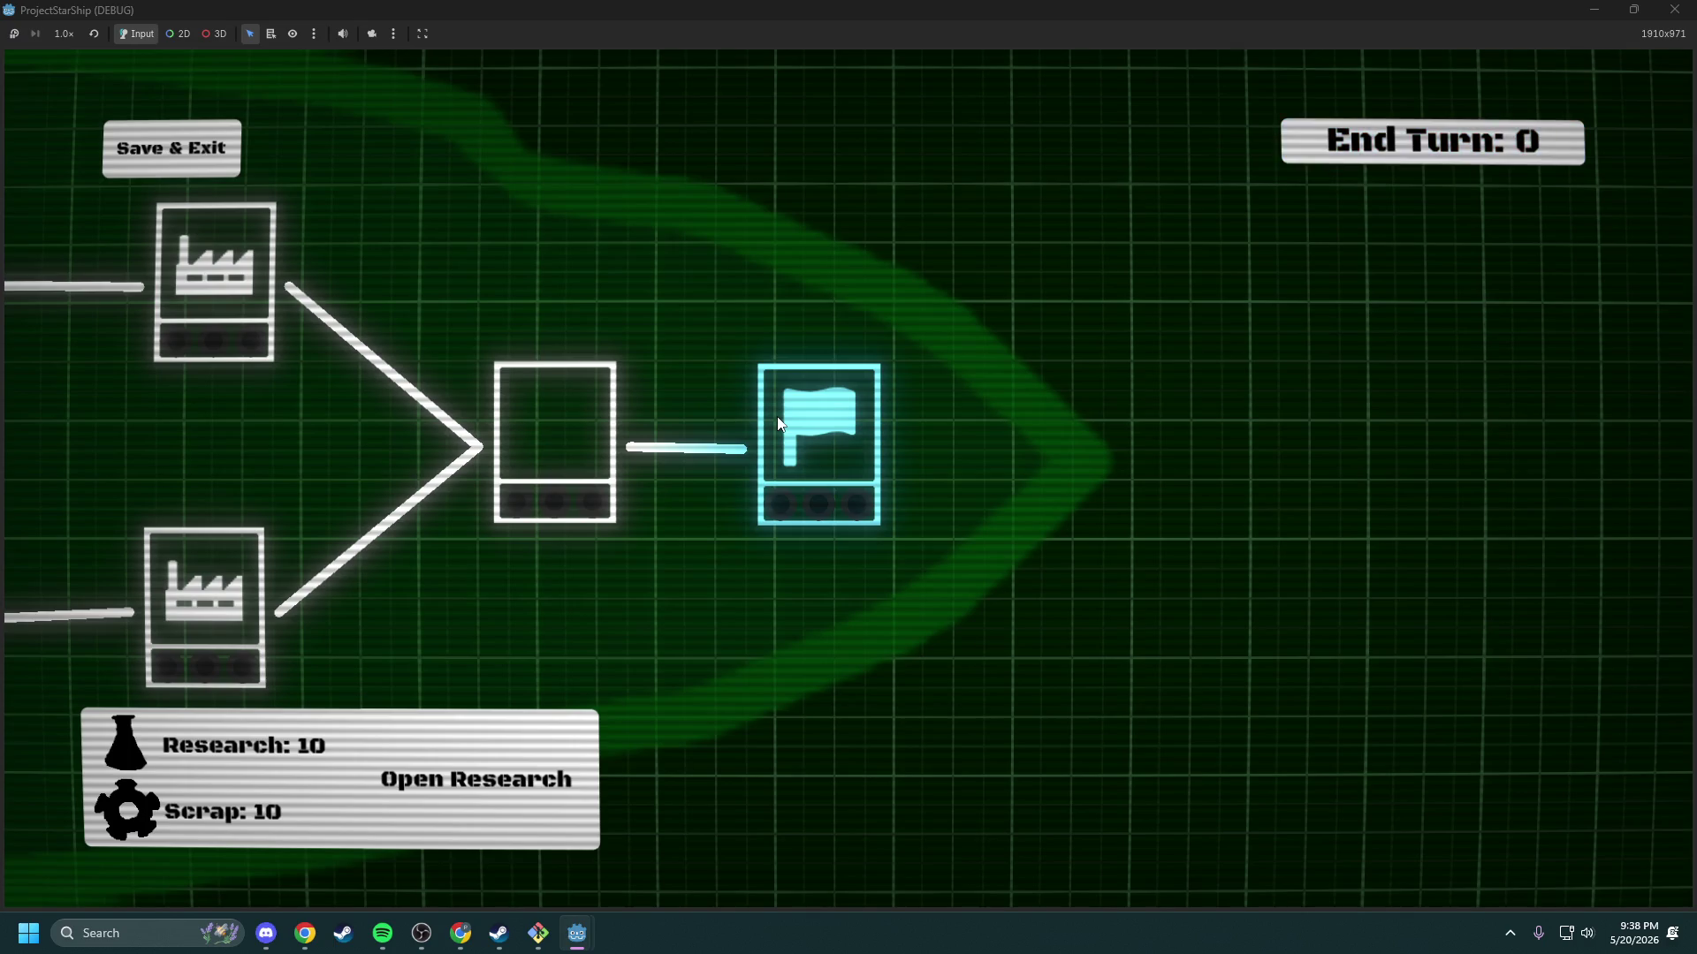
left_click_drag(1001, 427, 1092, 418)
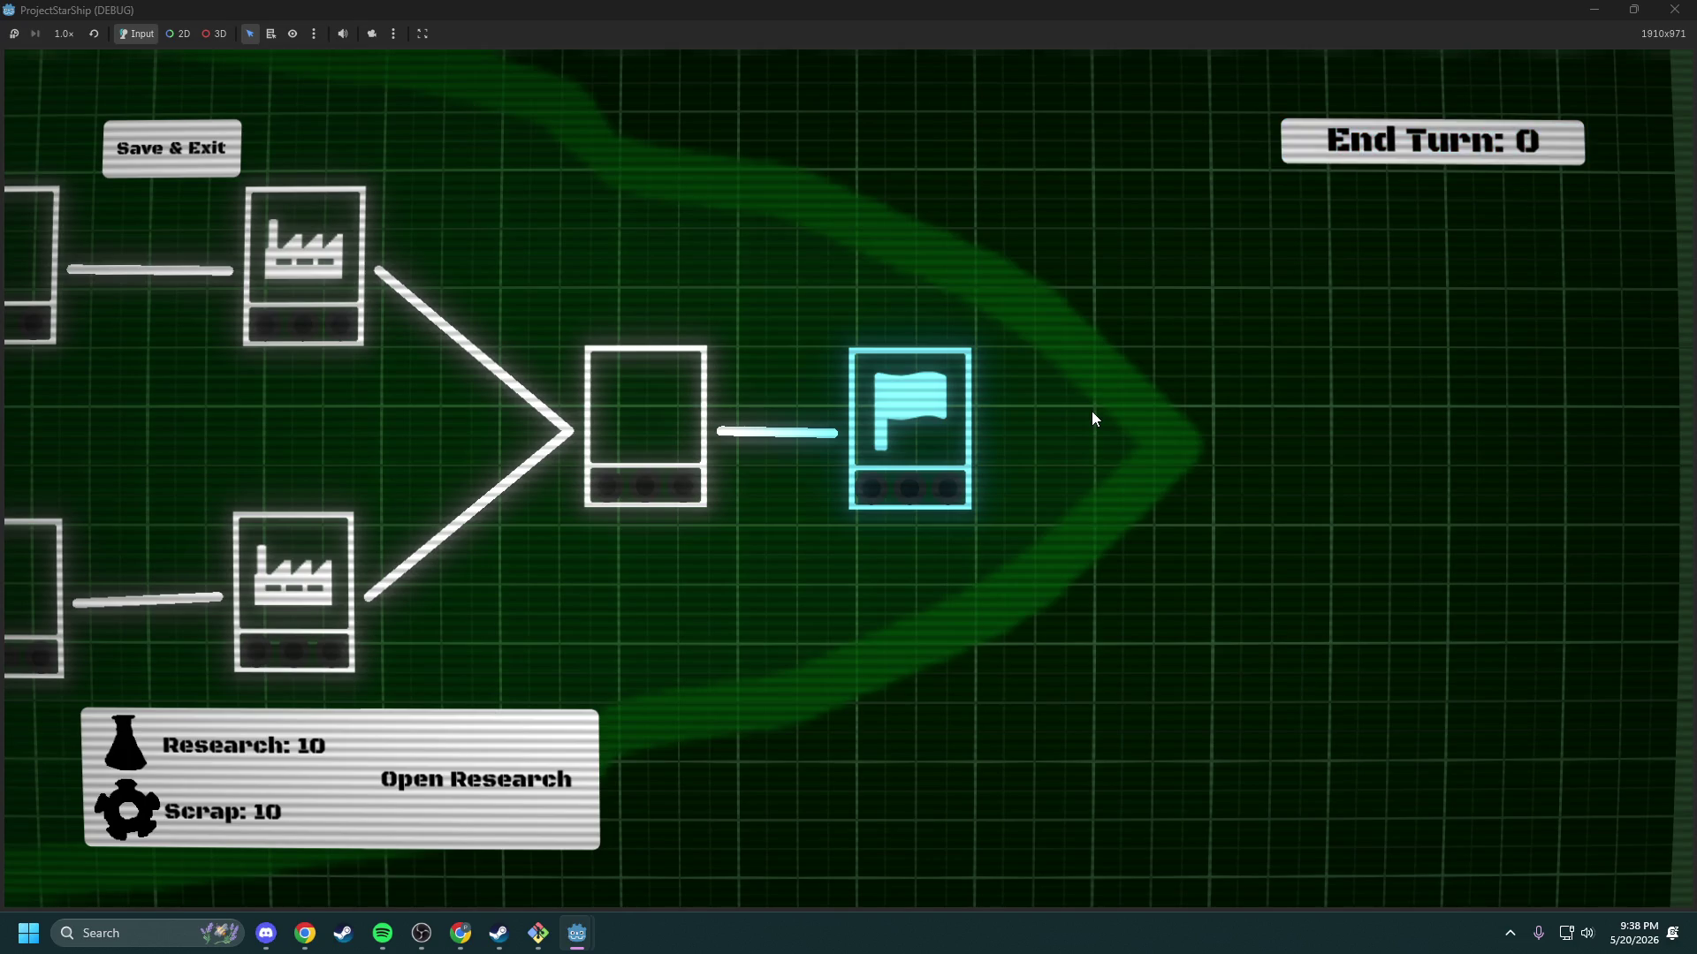
mouse_move(1092, 418)
left_mouse_down()
mouse_move(1117, 424)
mouse_move(1014, 404)
left_mouse_up()
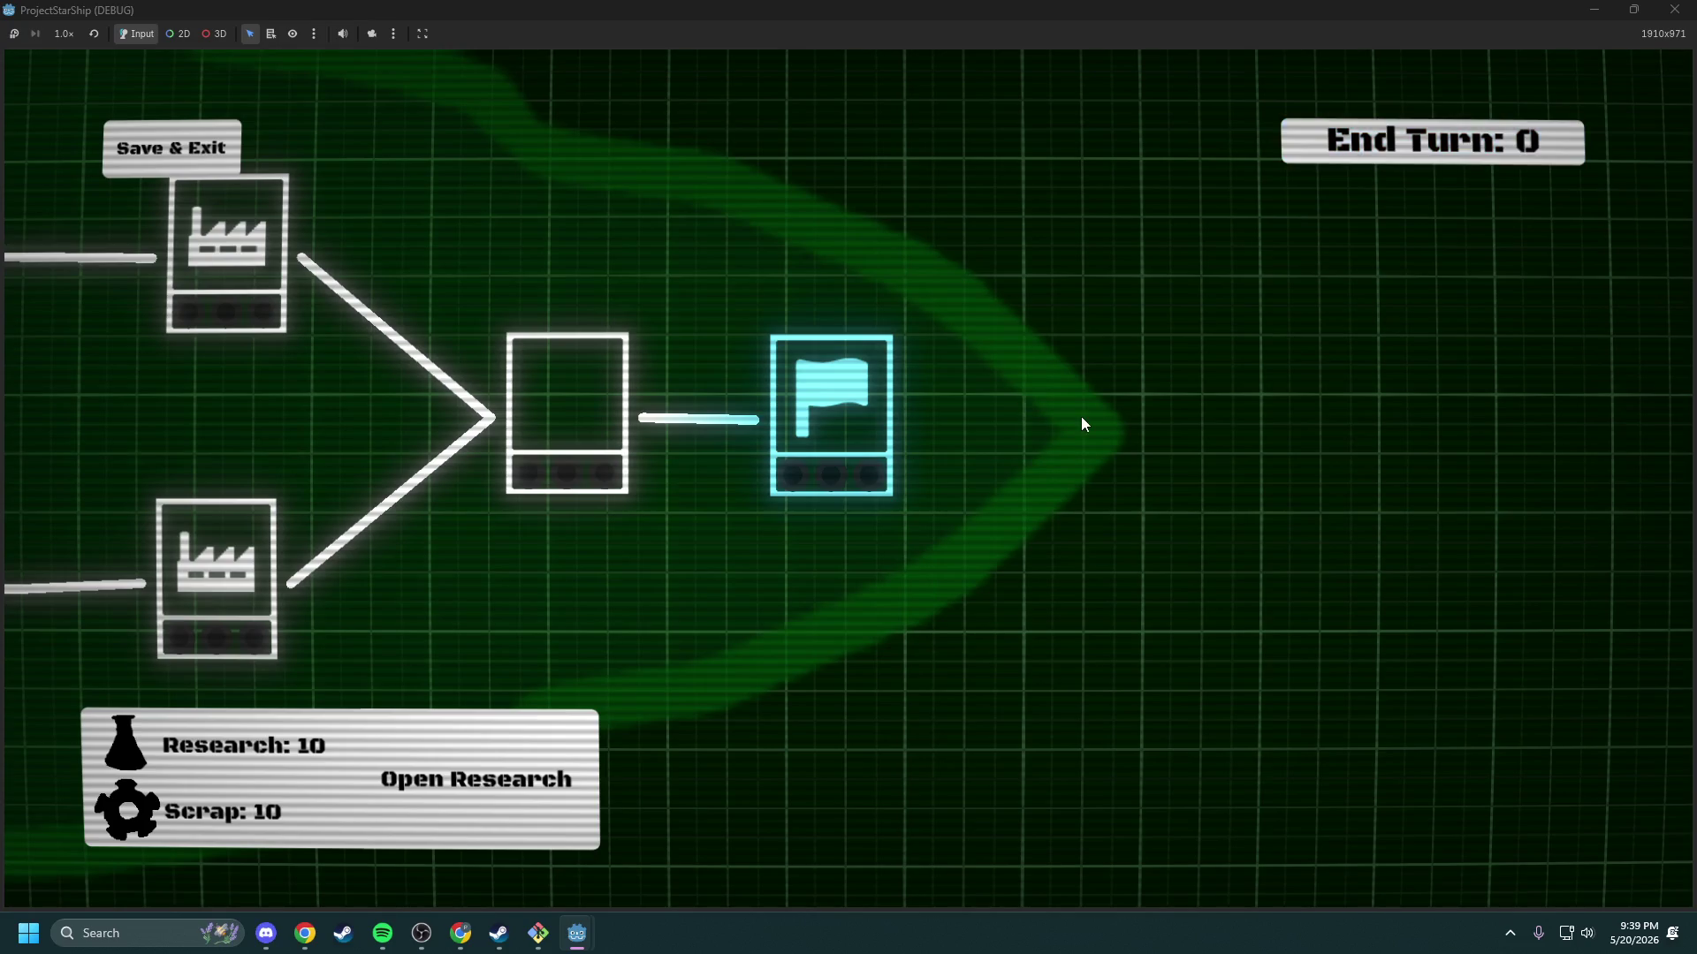
left_click(1673, 10)
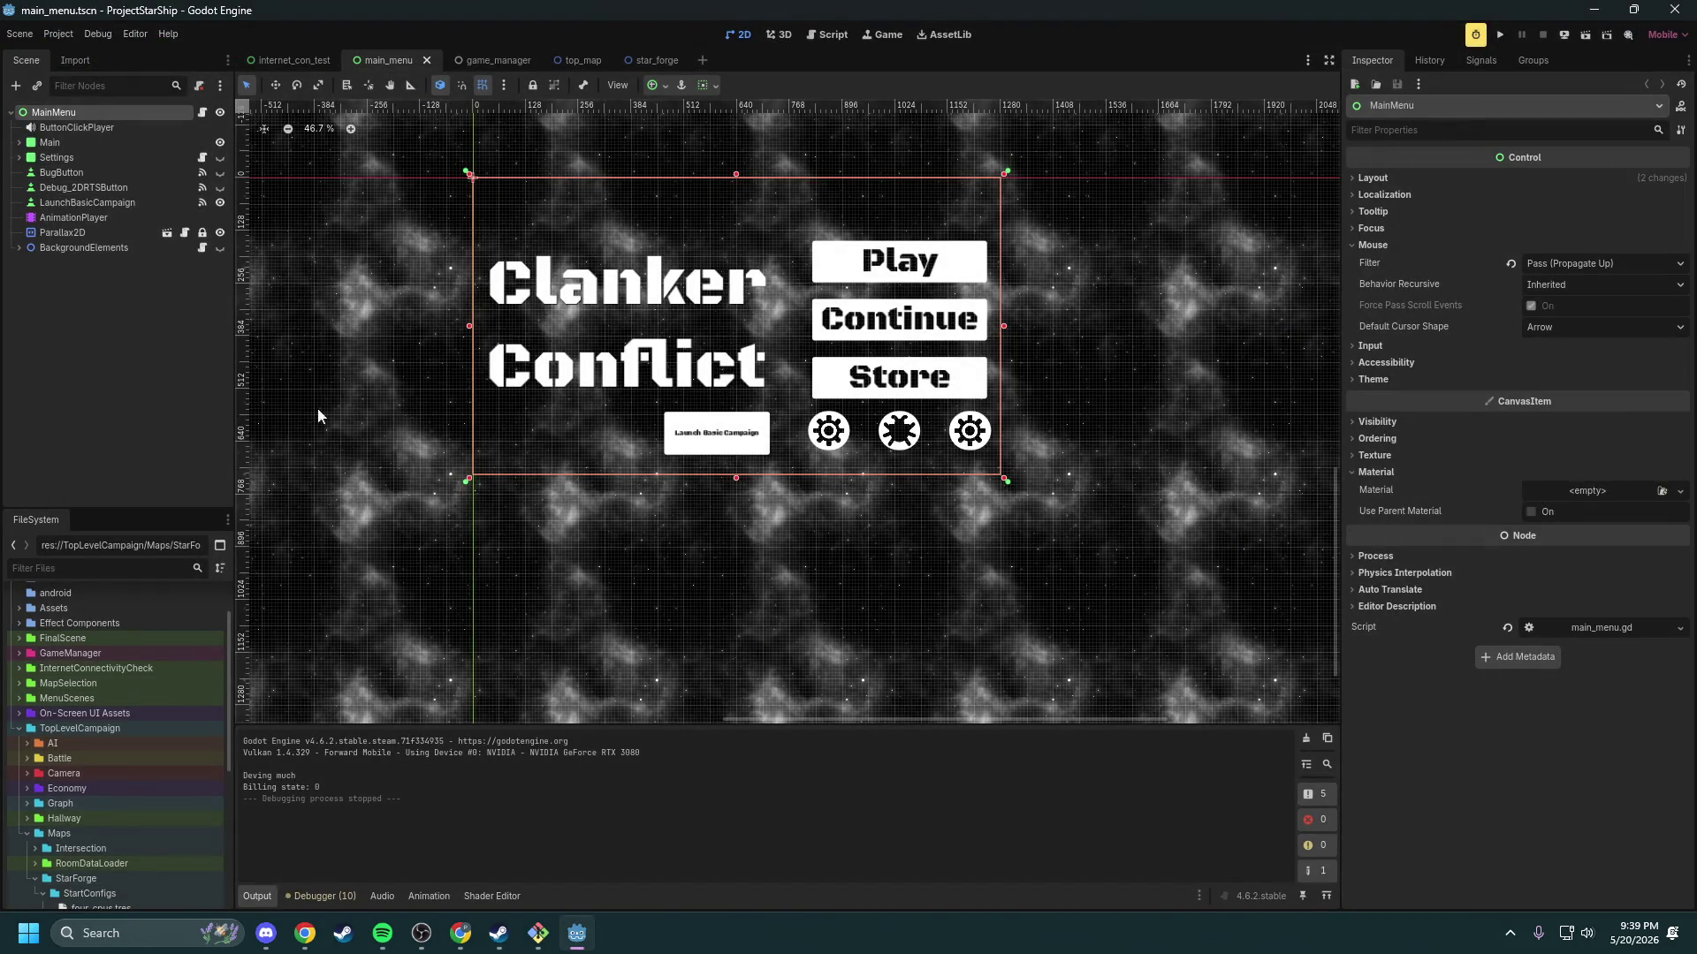
Step: Switch to the top_map scene and select RoomDataLoader to show its CPU1 and CPU2 Start Data
left_click(513, 56)
left_click(570, 60)
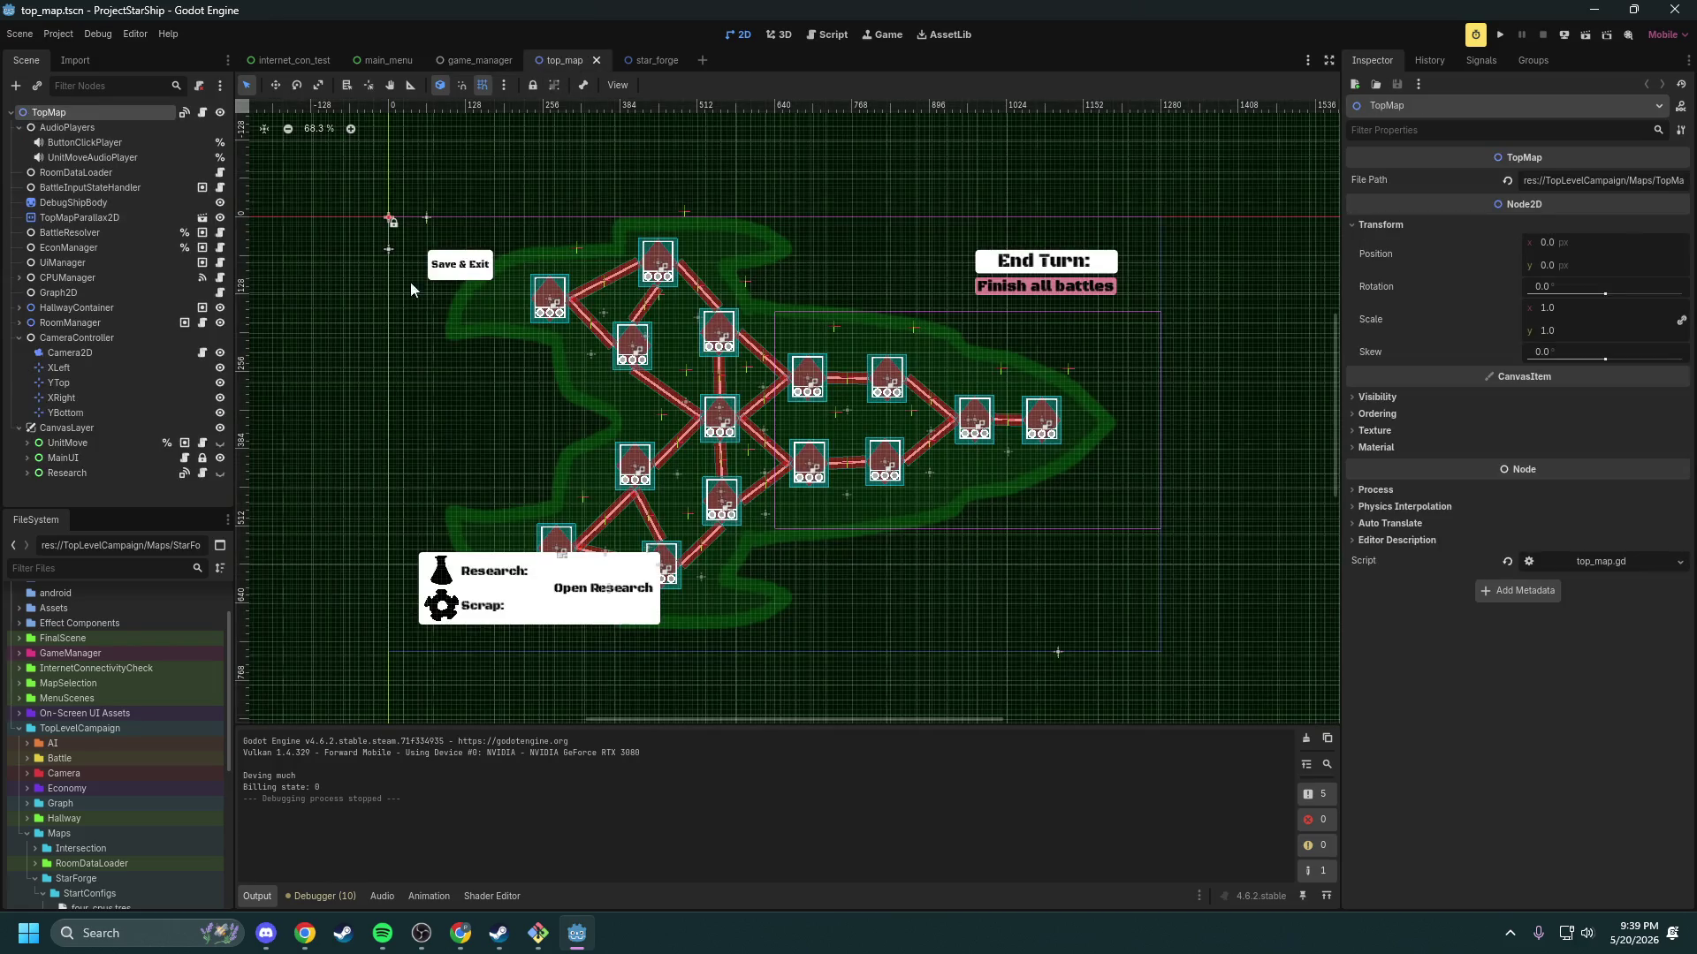
left_click(98, 177)
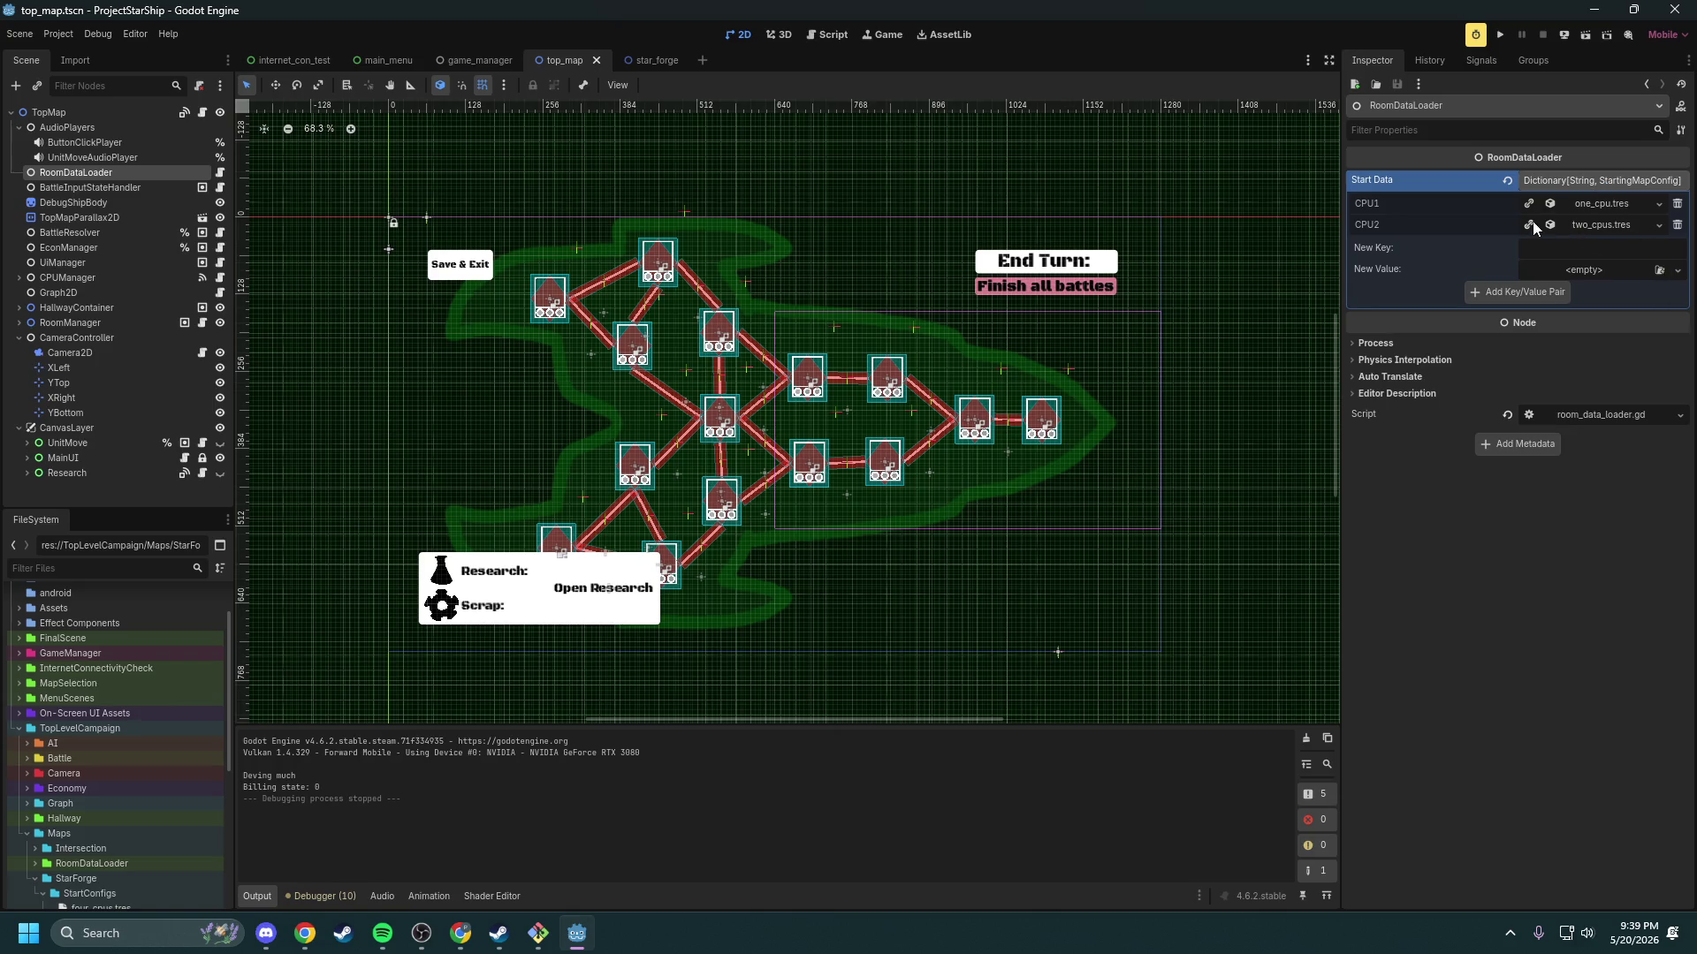
Step: Expand CPU1's one_cpu.tres and its Room Data element 0 to review the Room4 Command Center entry
left_click(1579, 204)
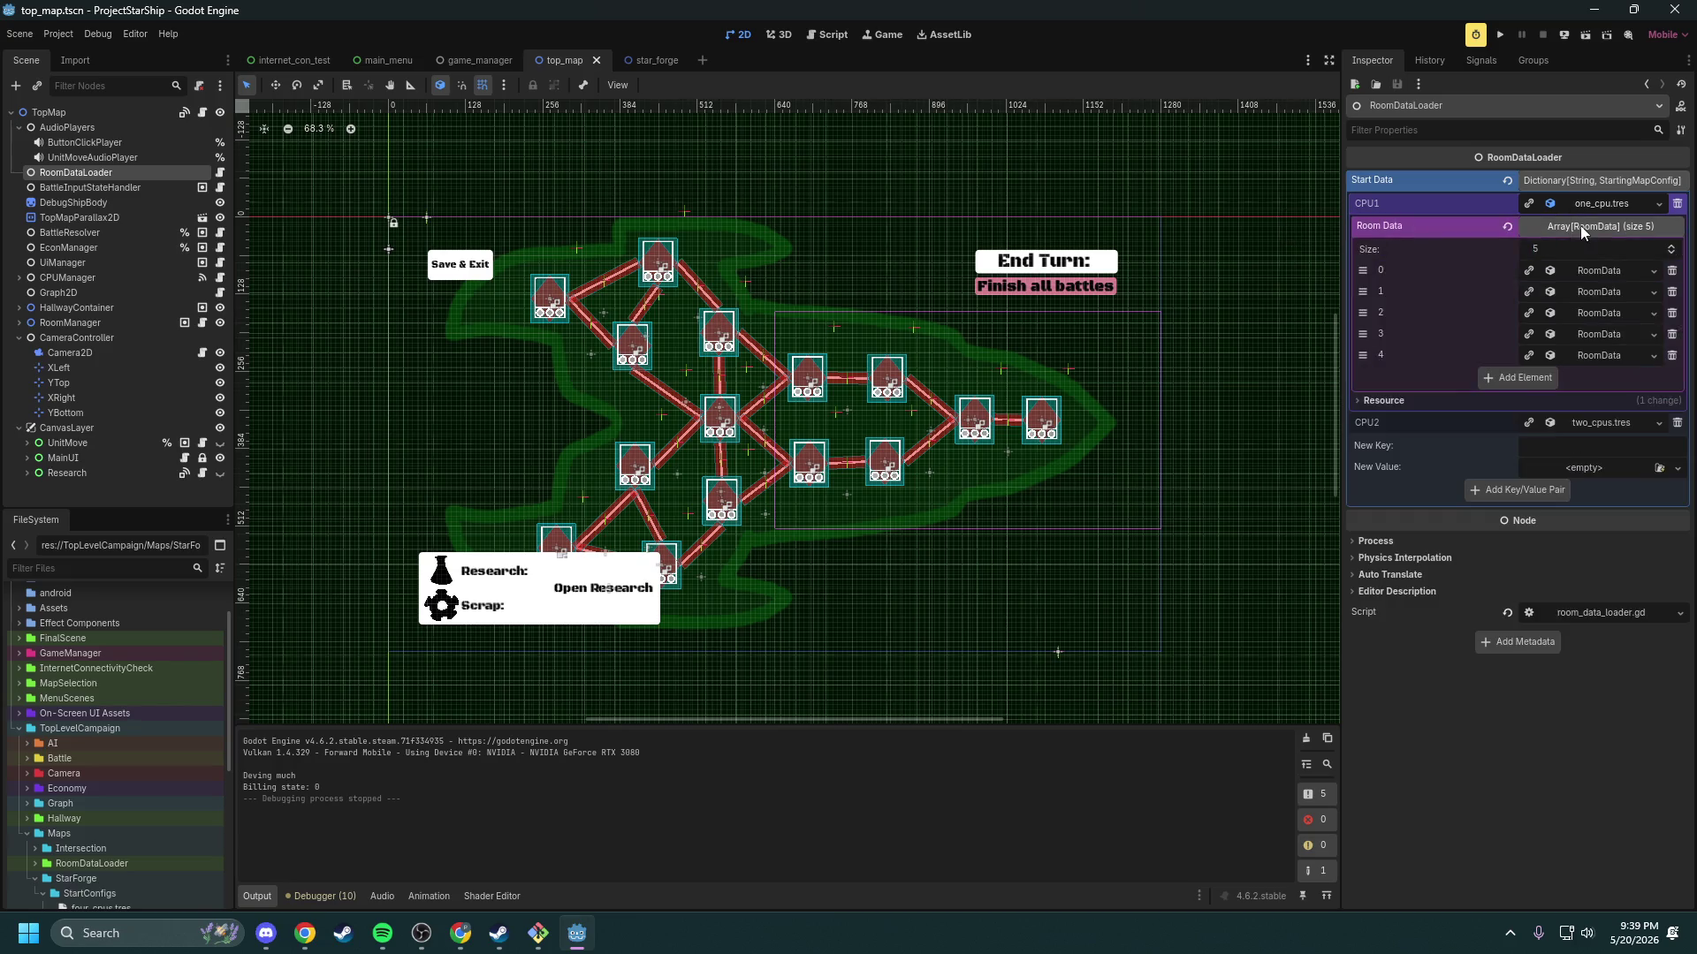
left_click(1584, 270)
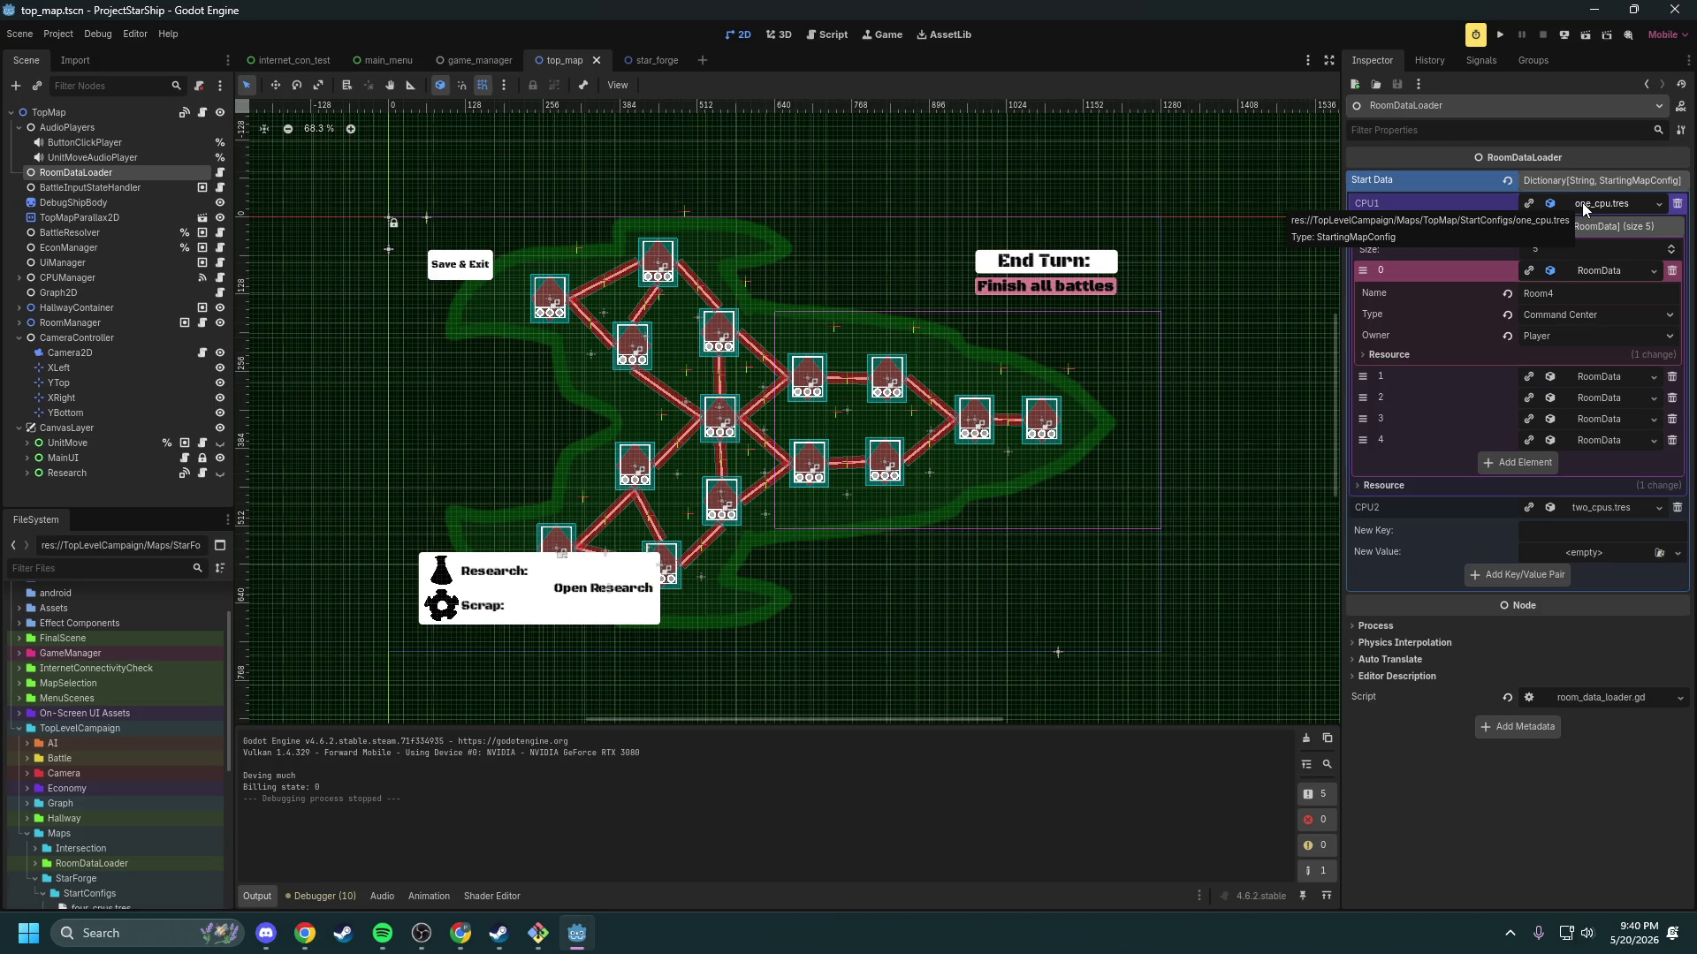
left_click(1558, 272)
left_click(1564, 272)
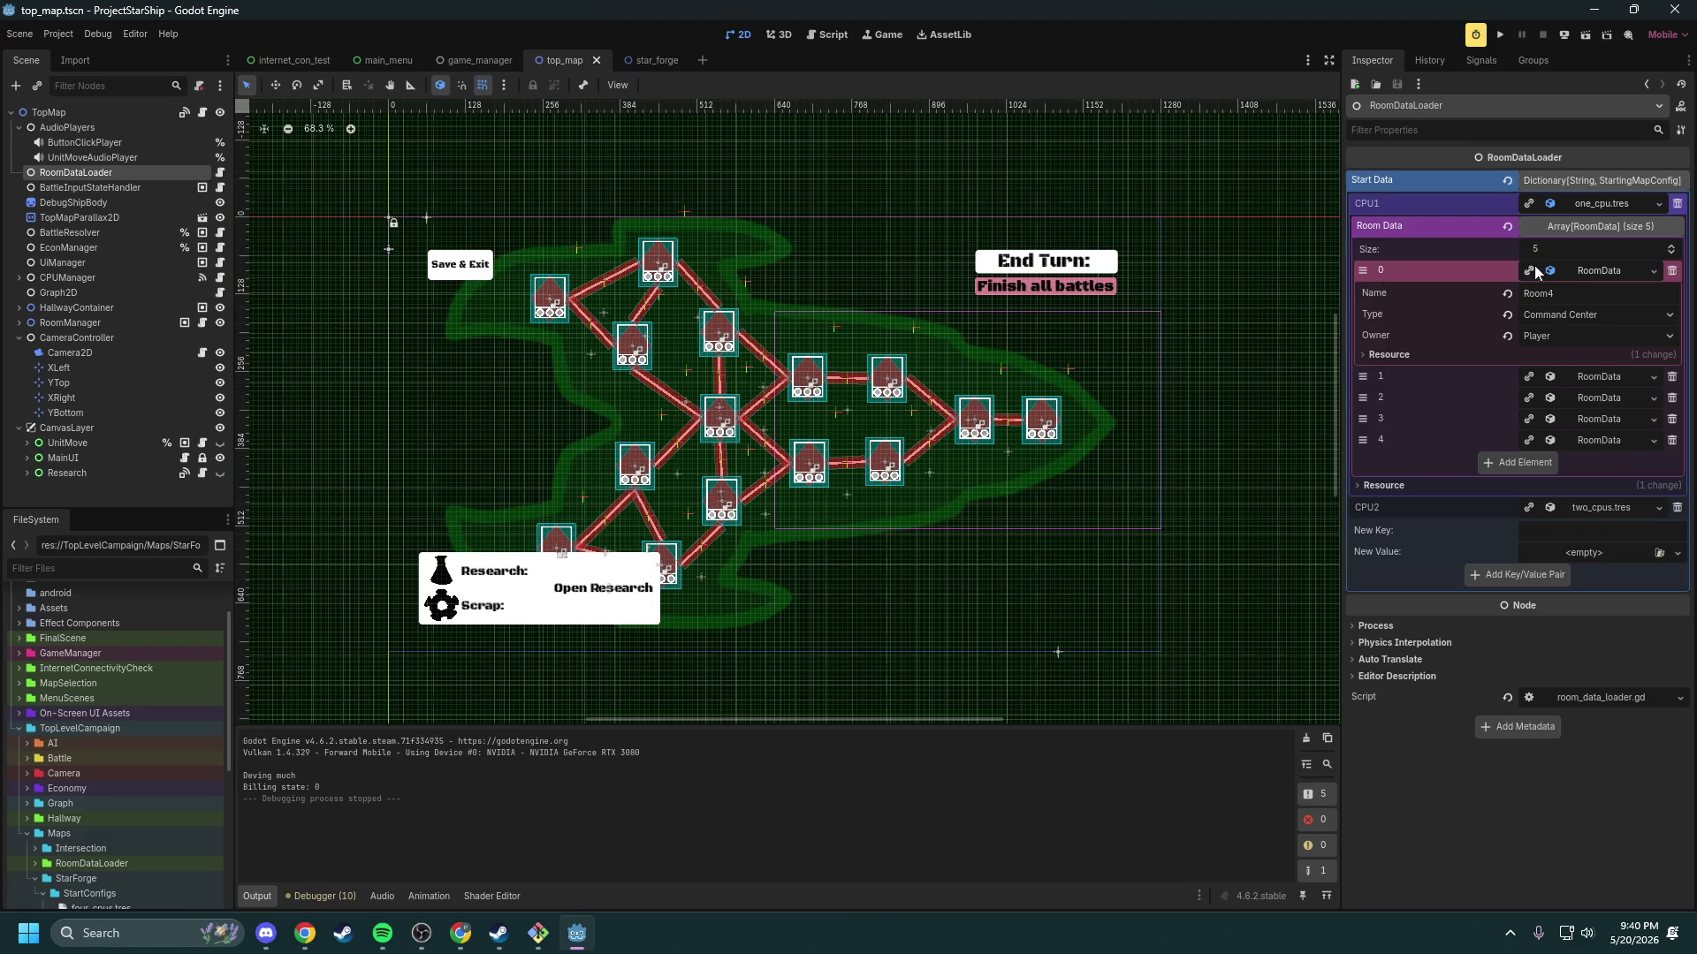
left_click(1567, 272)
left_click(1567, 272)
left_click(1567, 272)
left_click(1567, 272)
left_click(1588, 272)
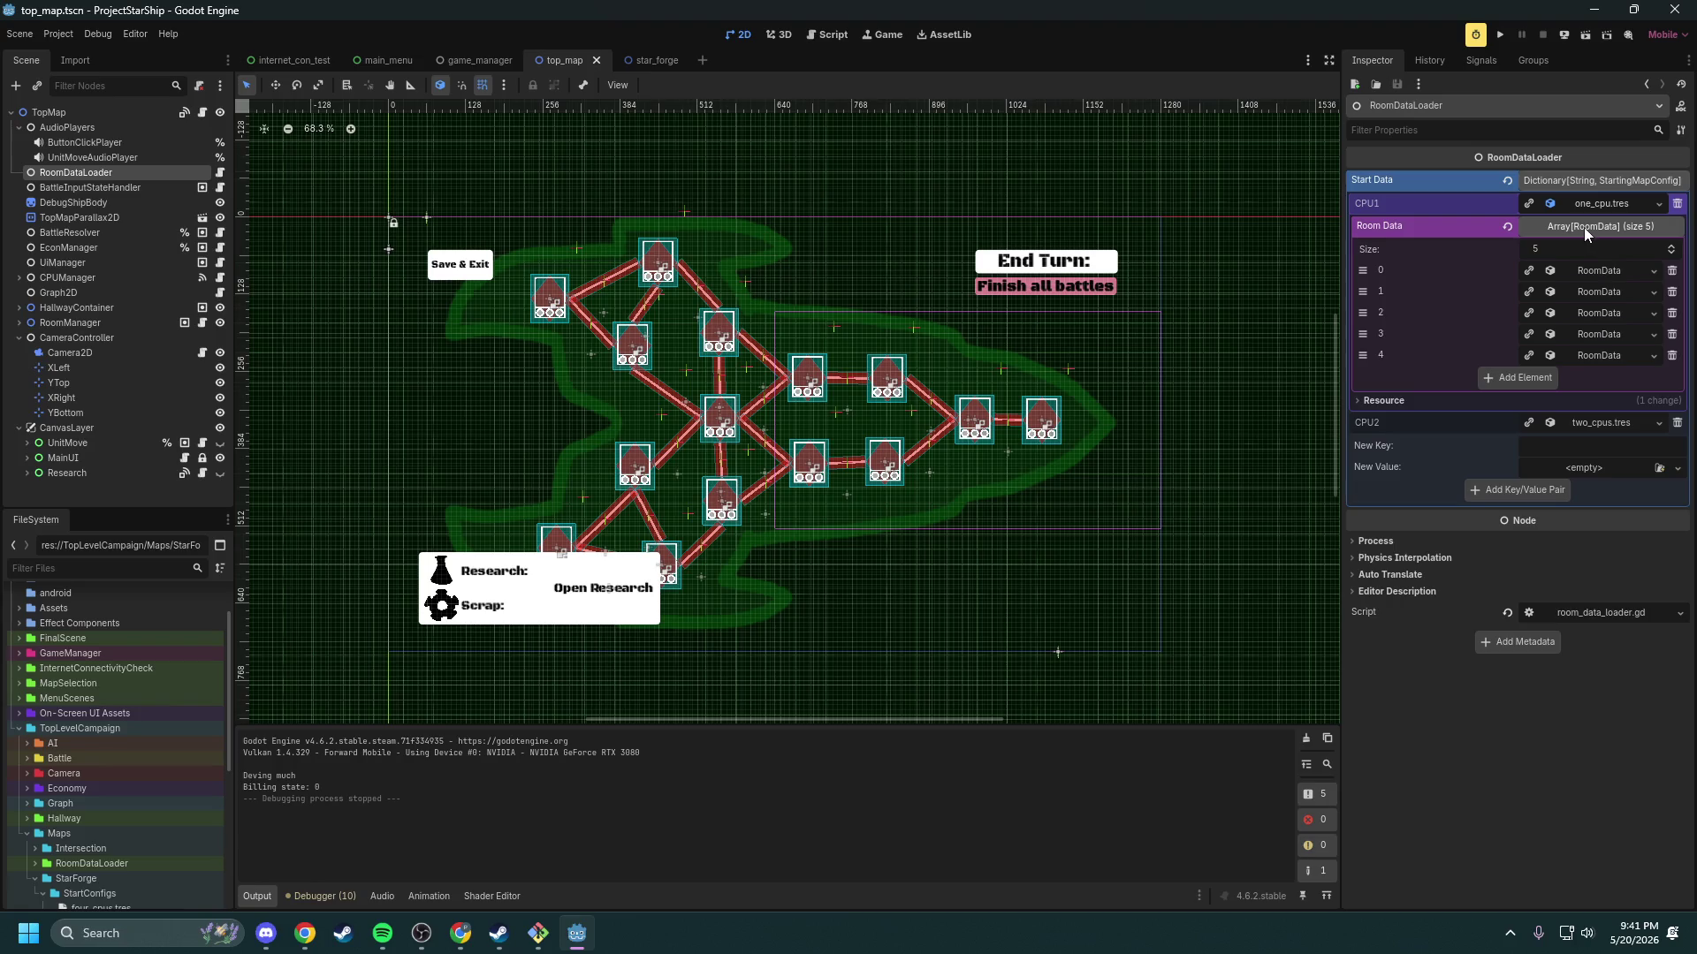
left_click(1573, 203)
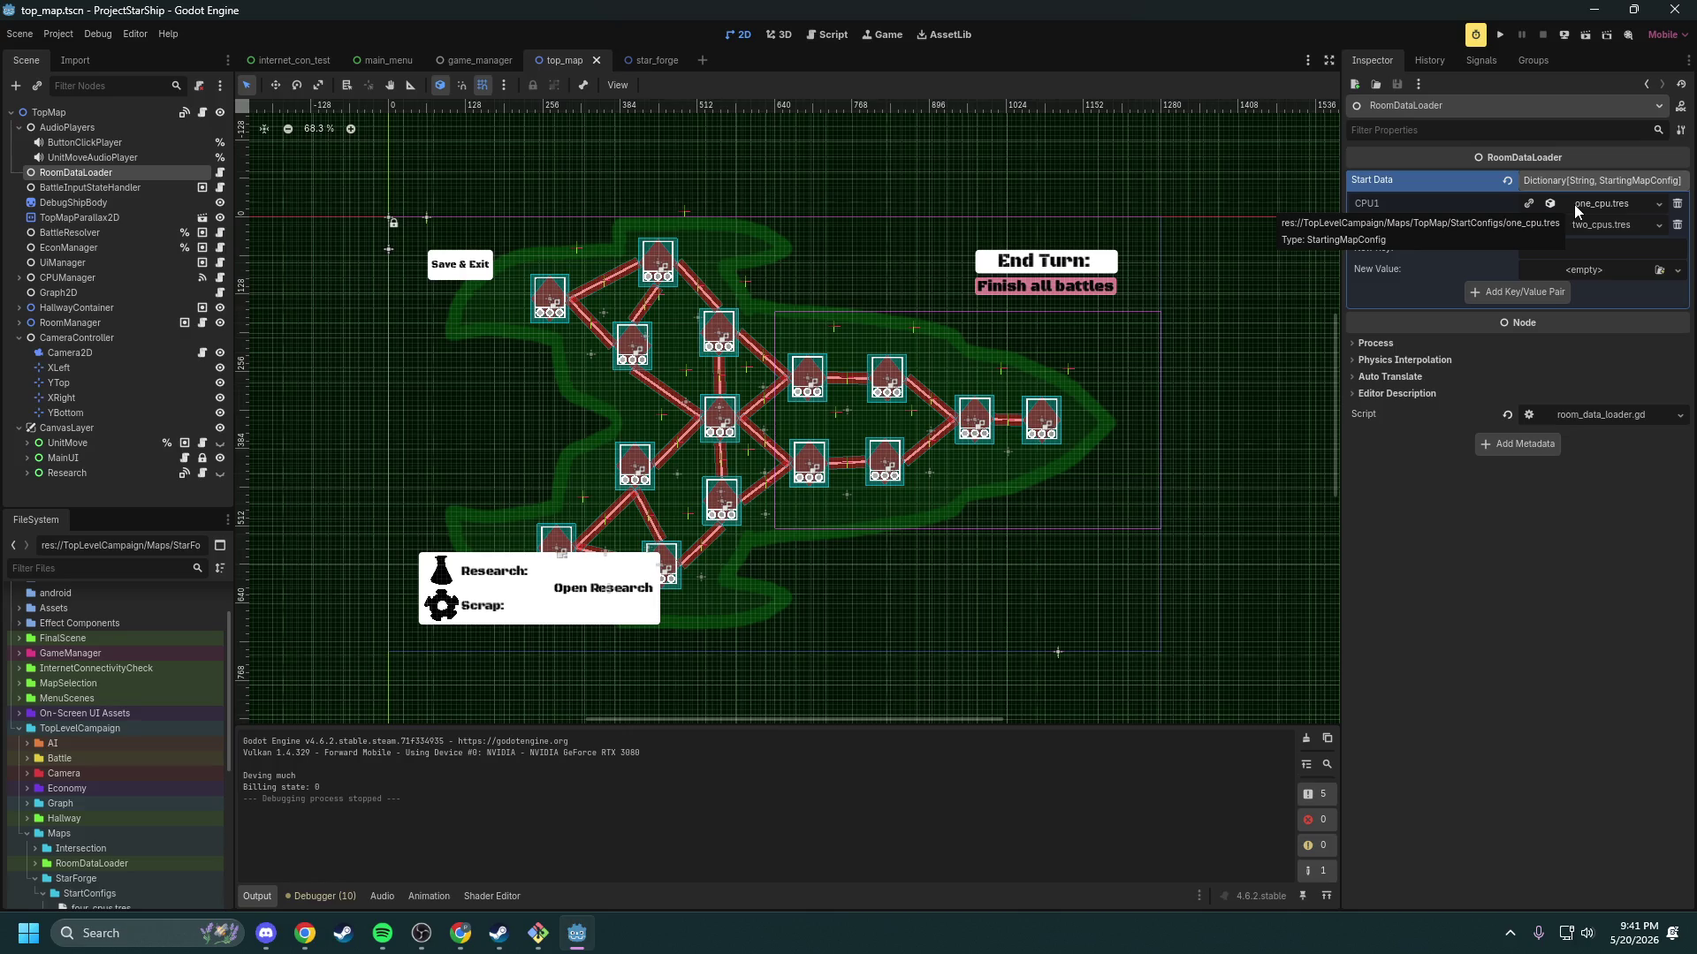
left_click(1573, 205)
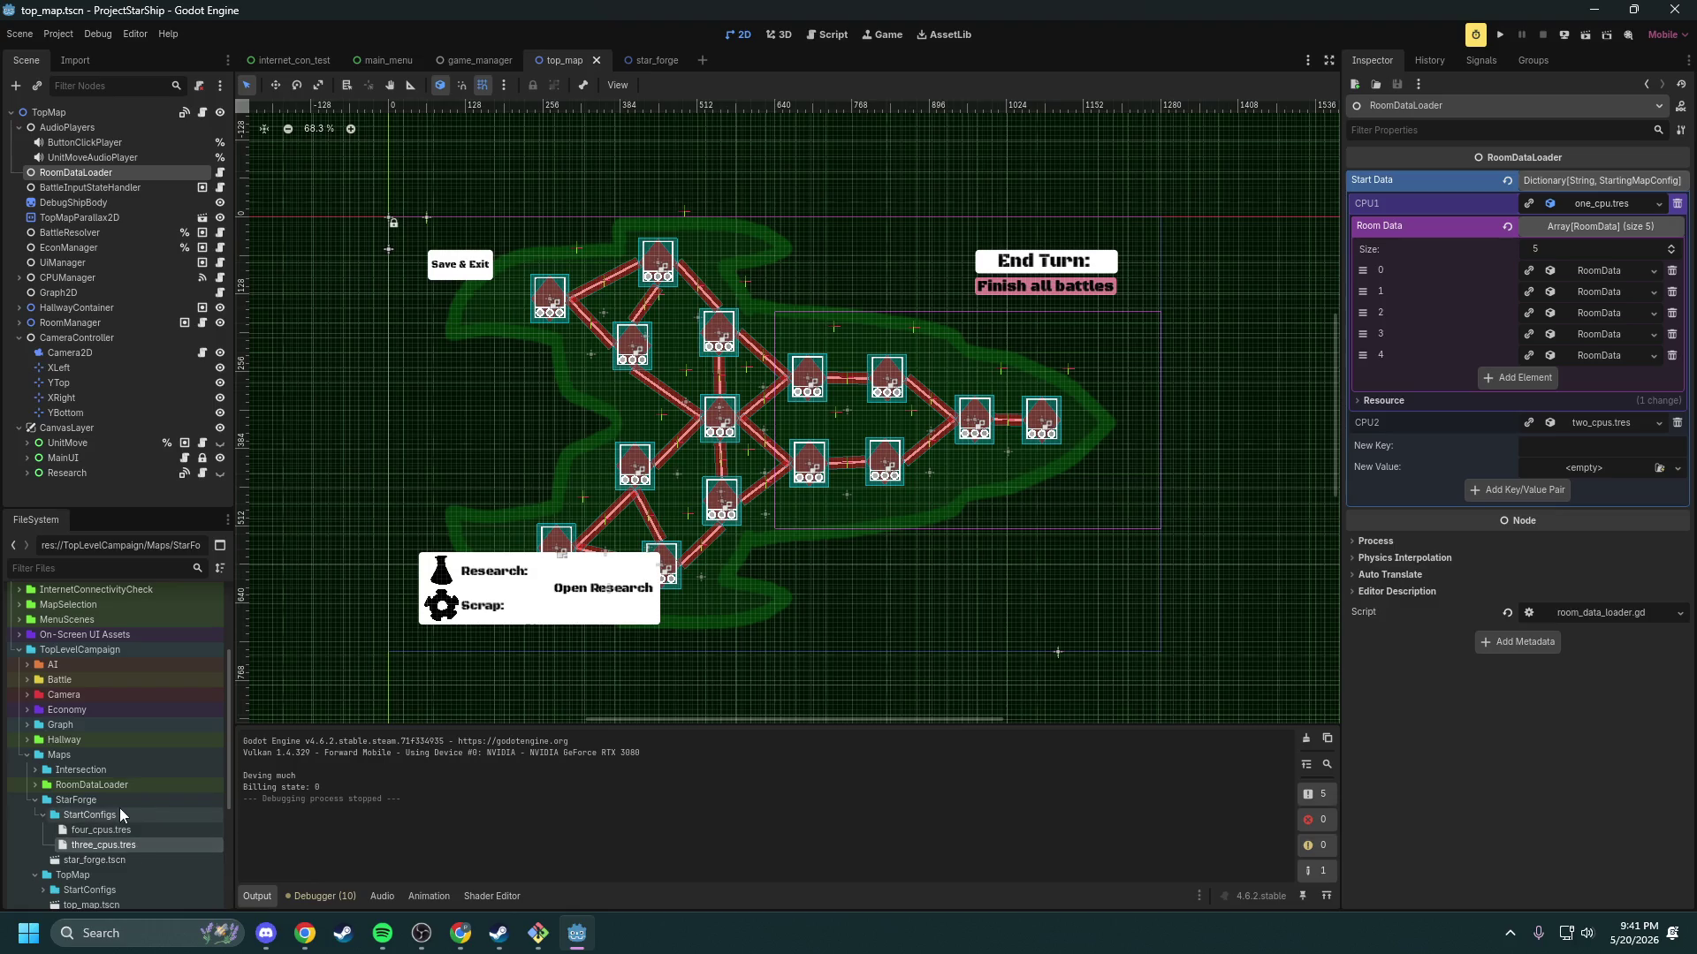
Step: Expand the Intersection map's StartConfigs folder and select its one_cpus.tres config
scroll(119, 808, "down", 3)
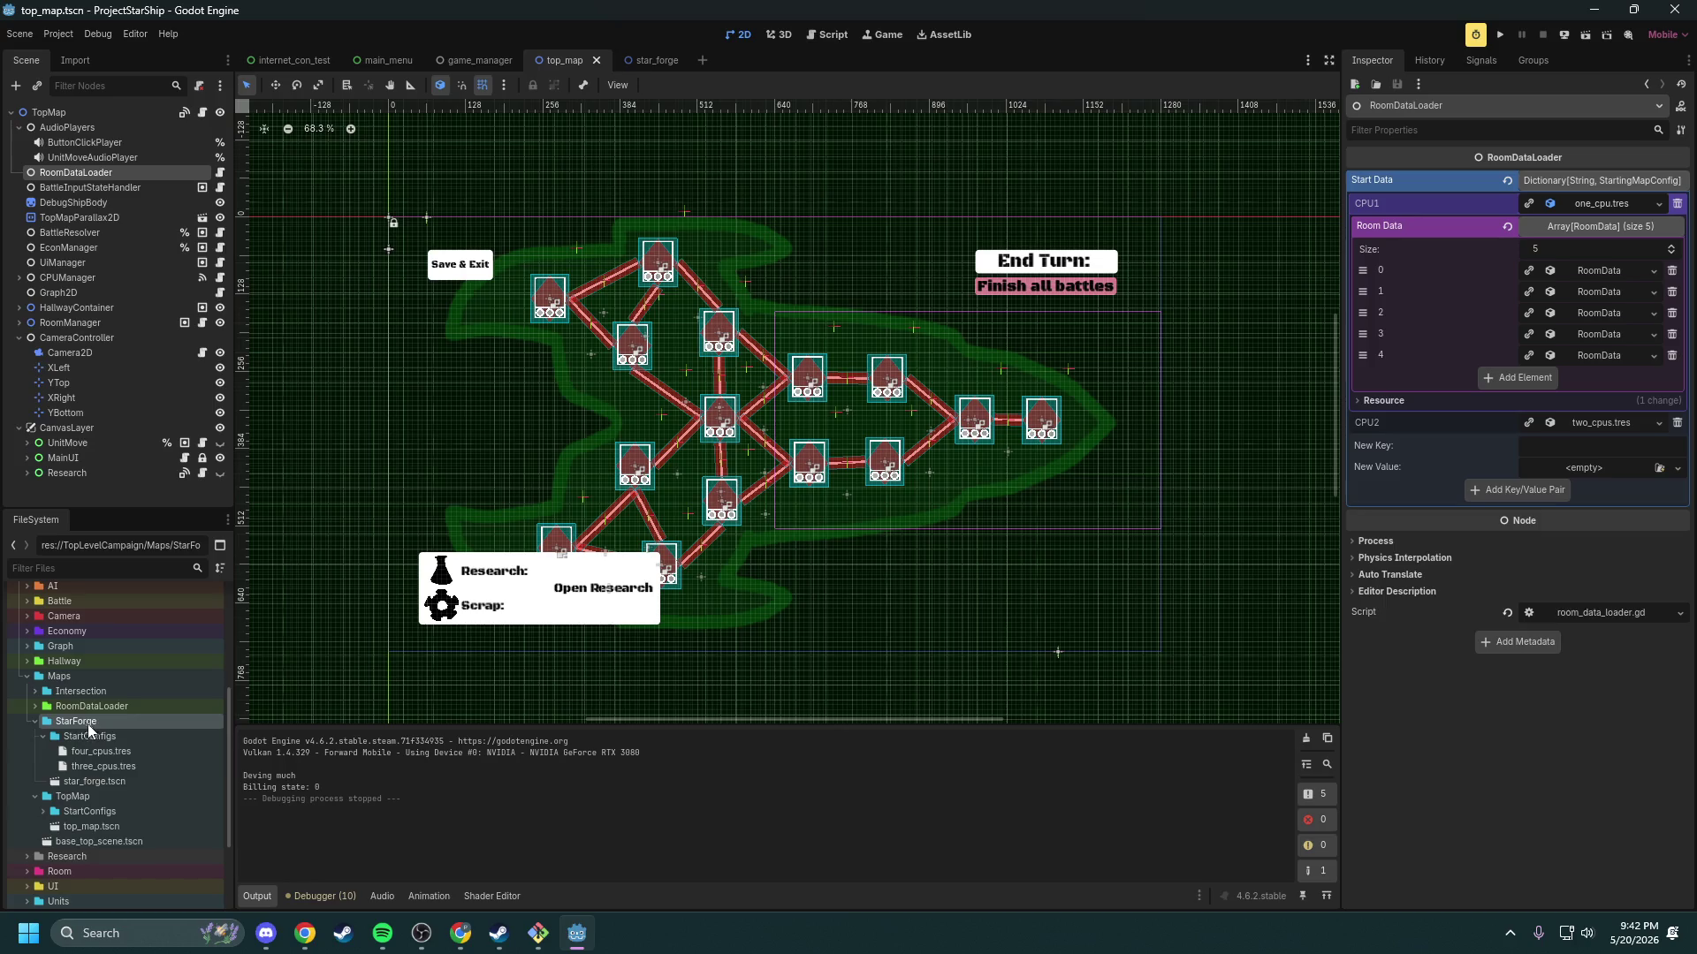
left_click(35, 691)
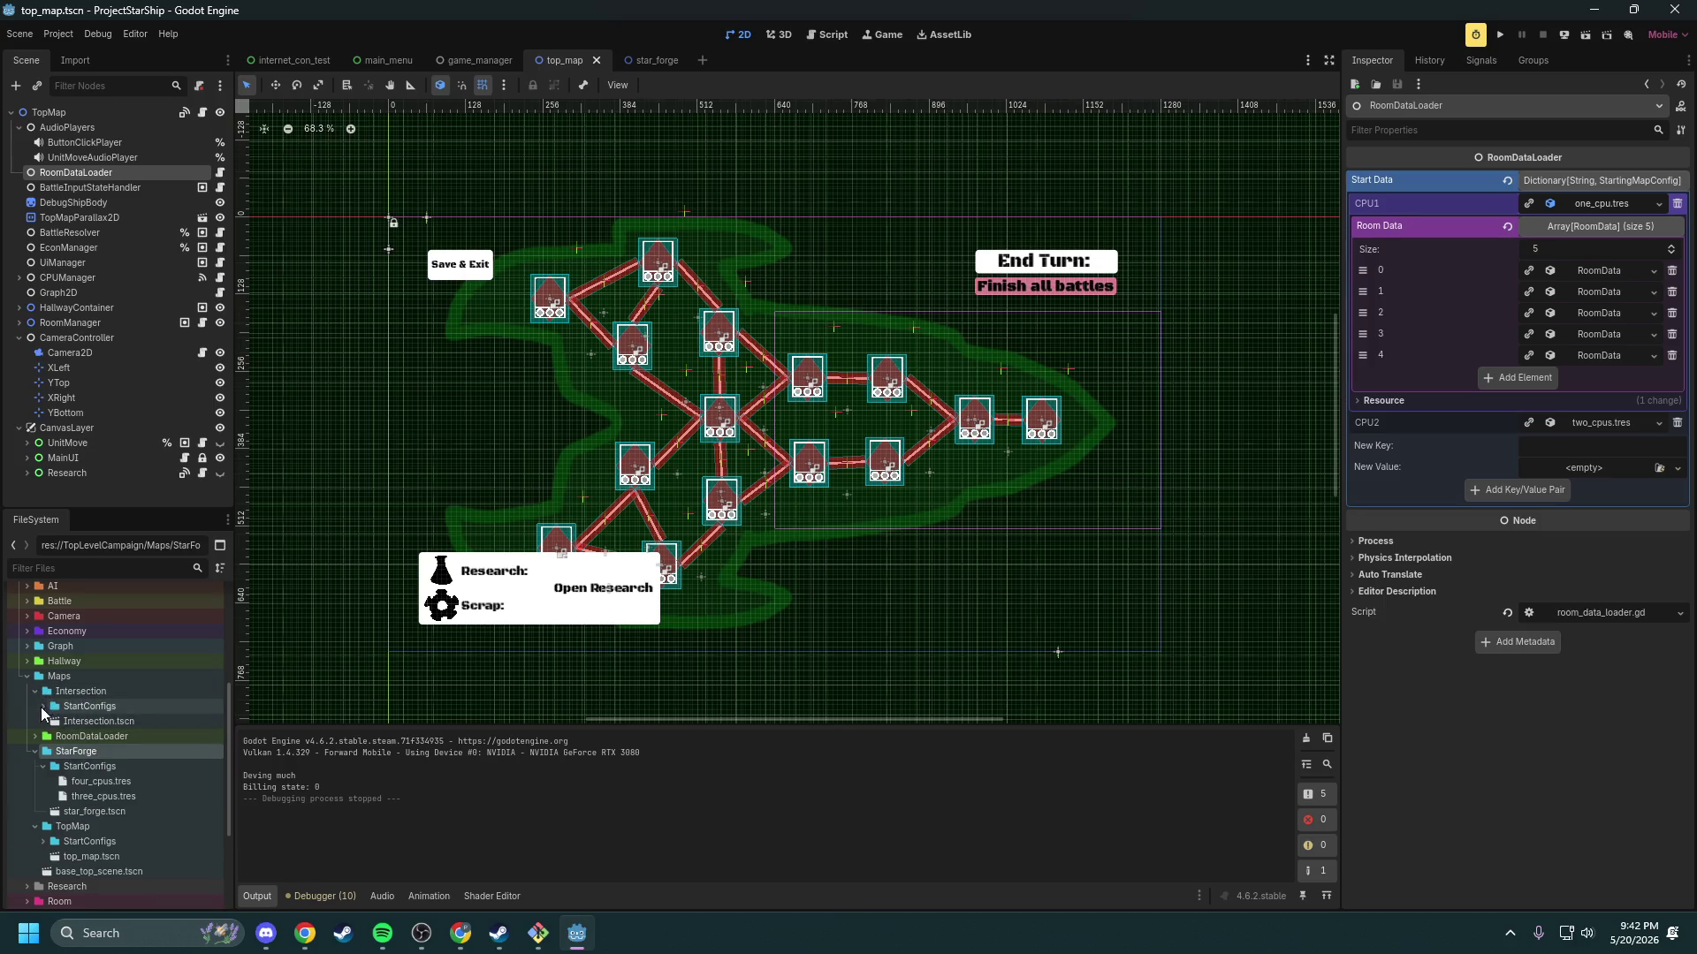
double_click(84, 706)
left_click(99, 722)
Step: Compare StarForge's four_cpus and three_cpus configs with Intersection's three_cpus.tres, then return to the GitHub board
scroll(125, 787, "down", 3)
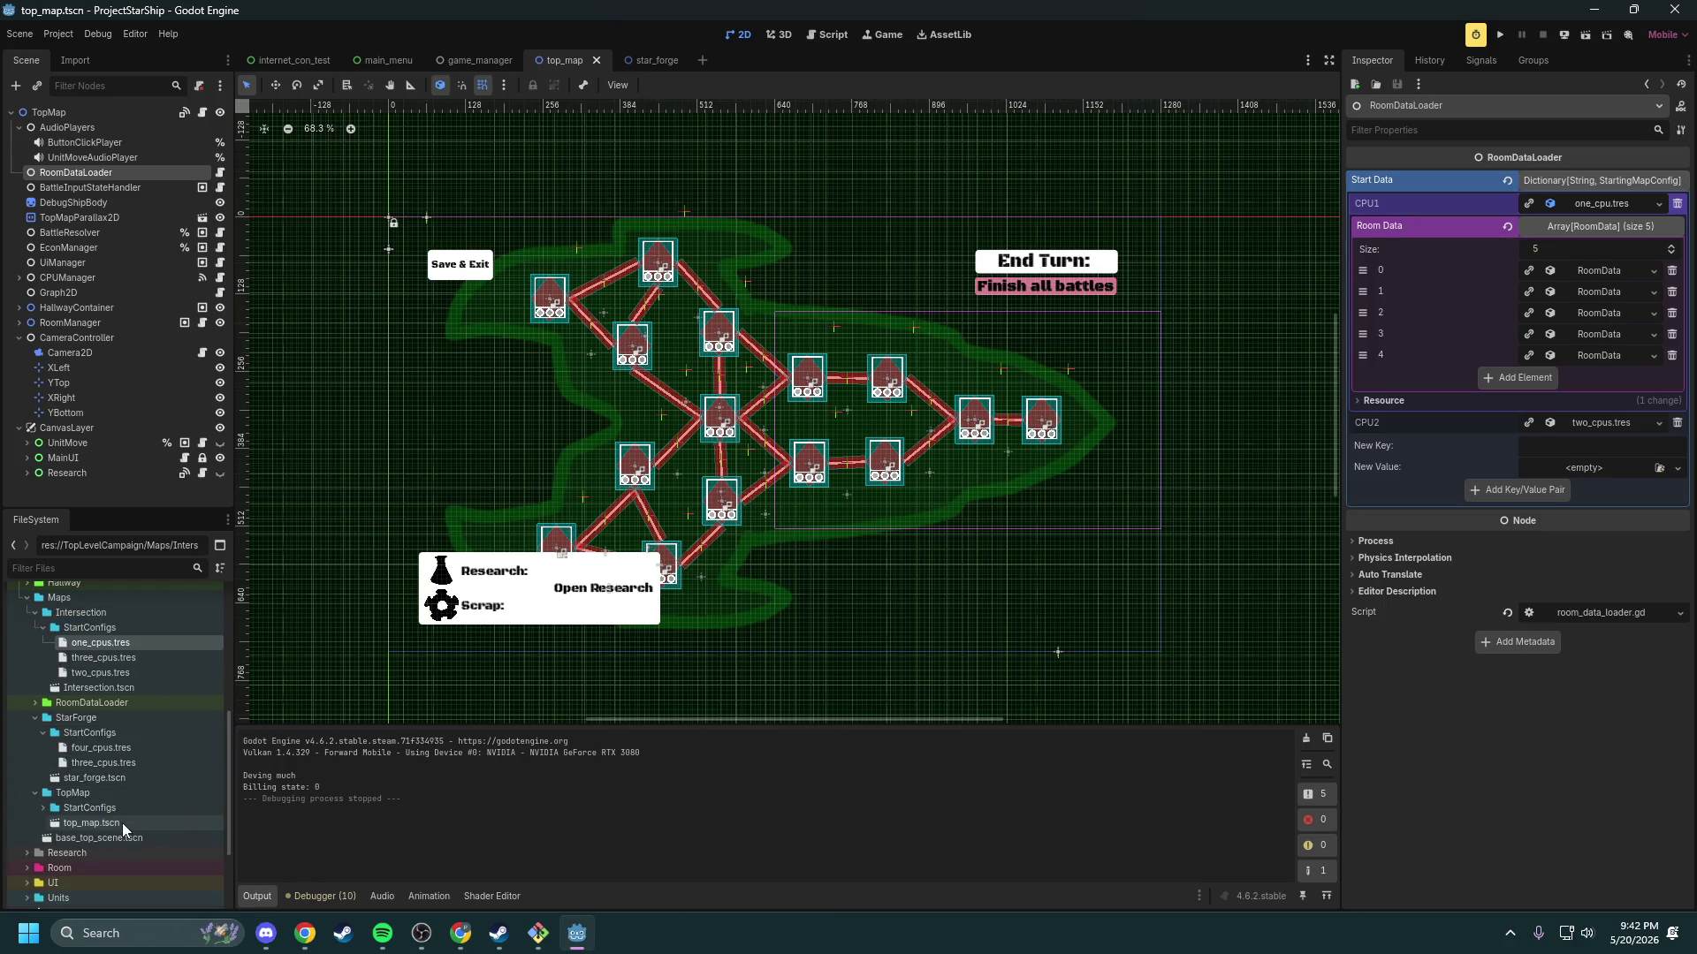
left_click(117, 751)
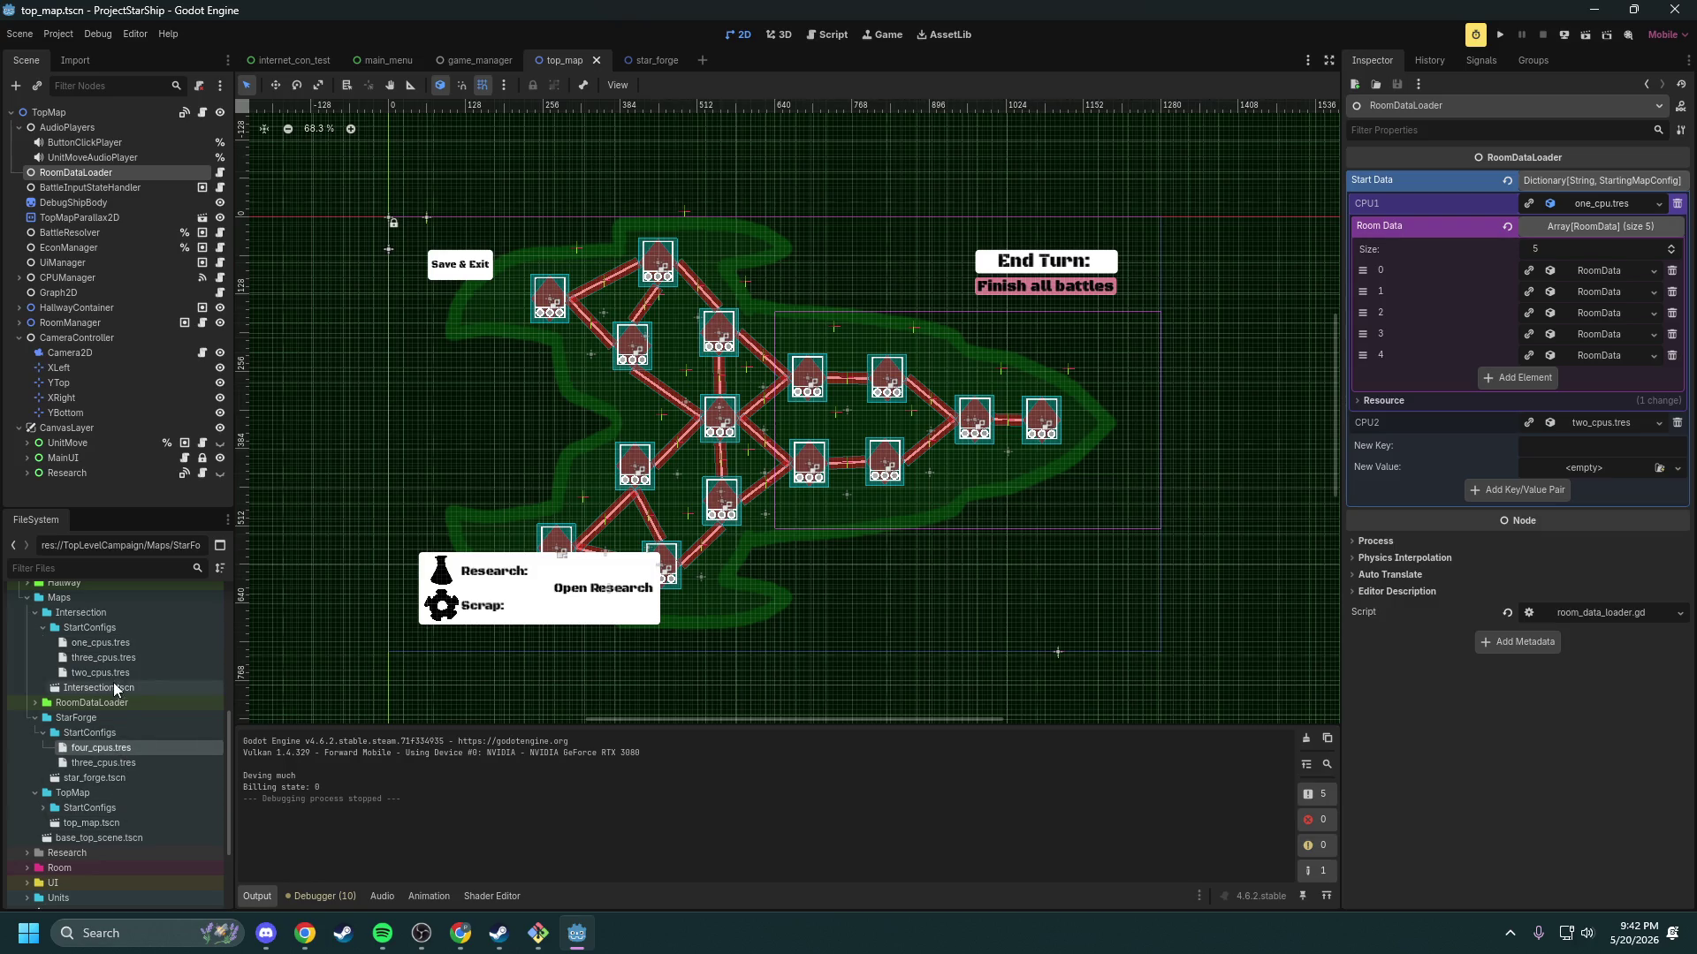
left_click(127, 761)
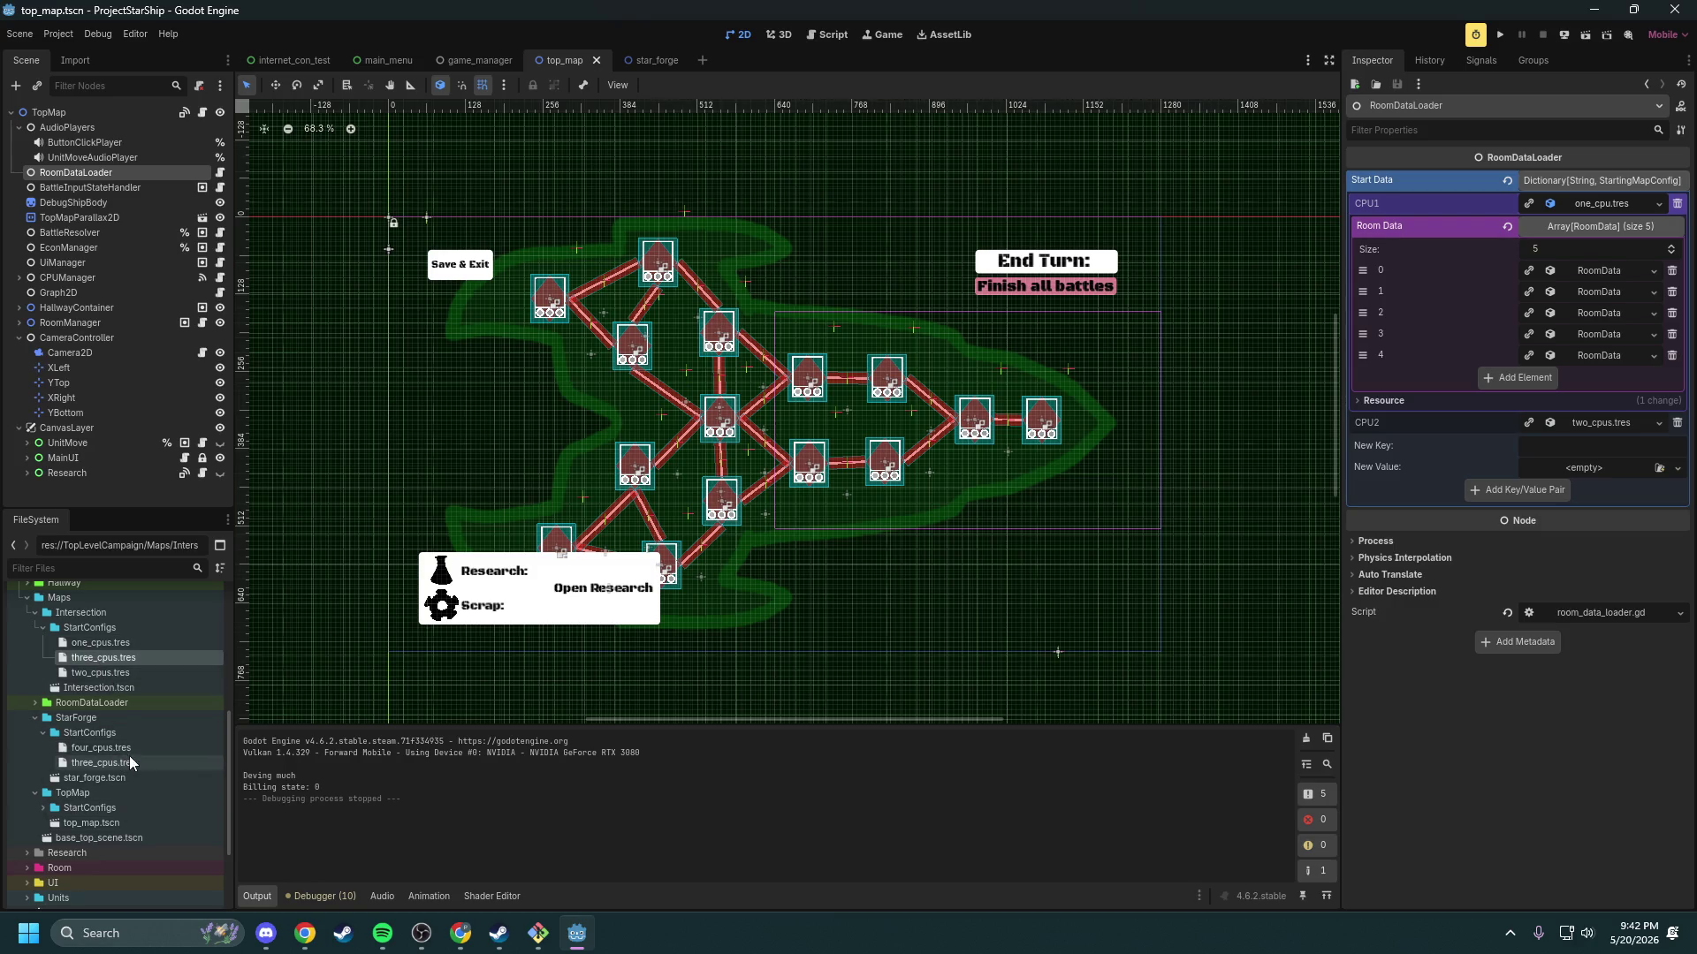
left_click(125, 657)
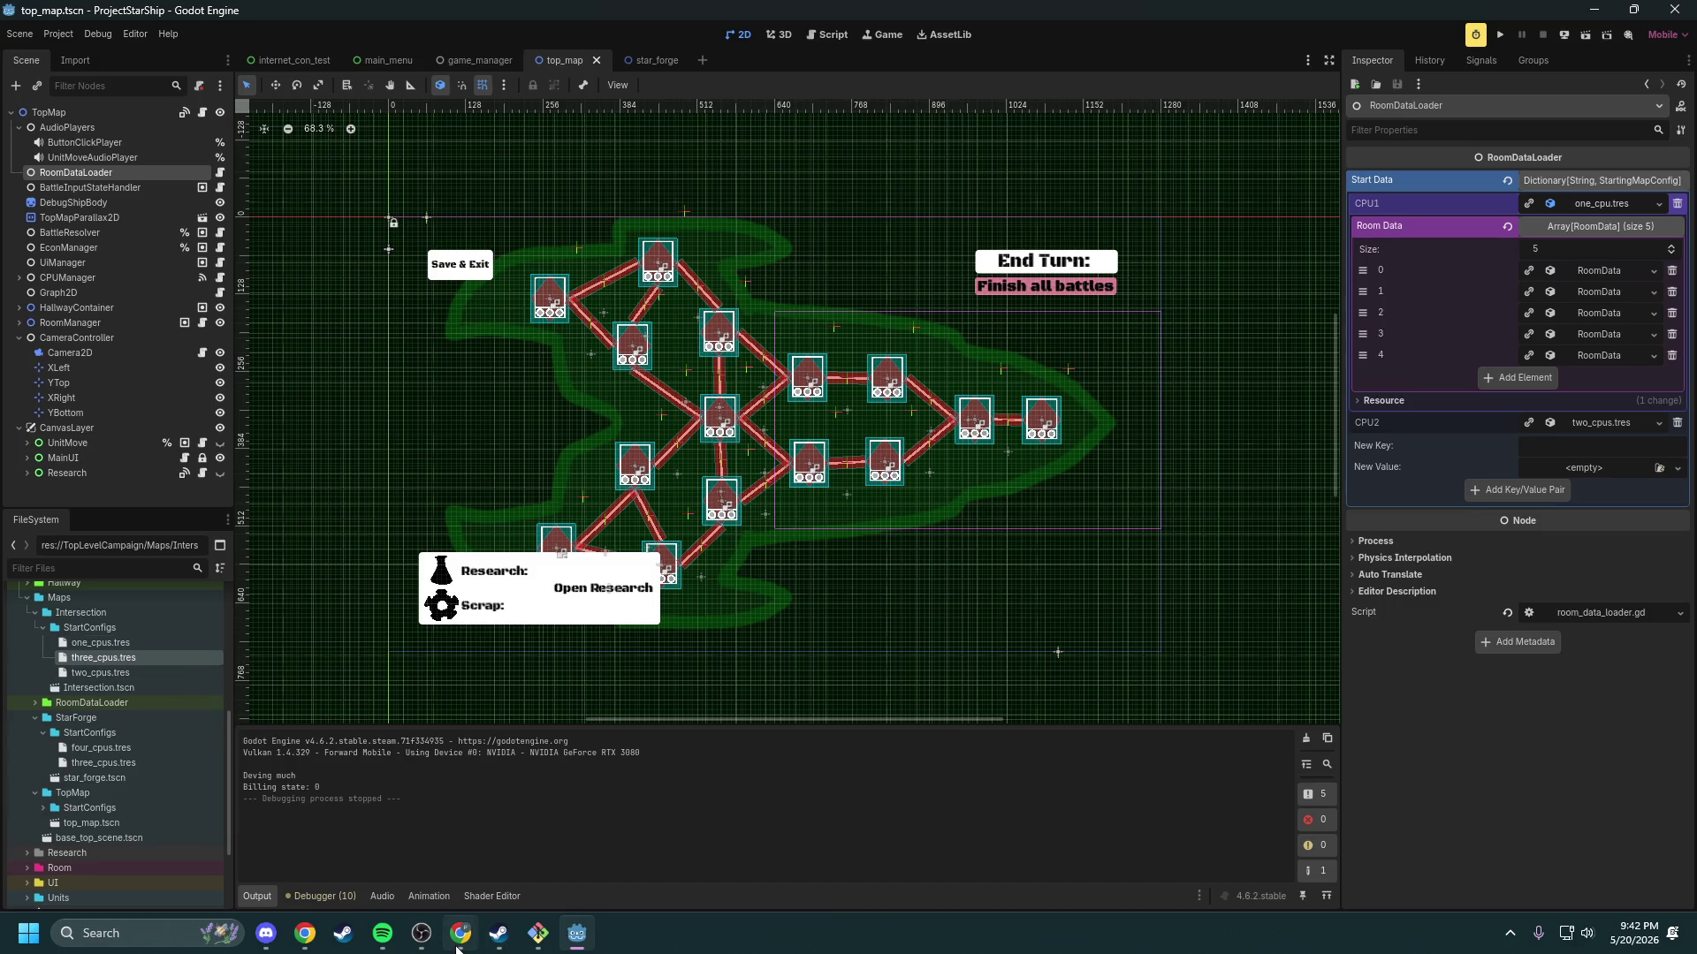
left_click(323, 945)
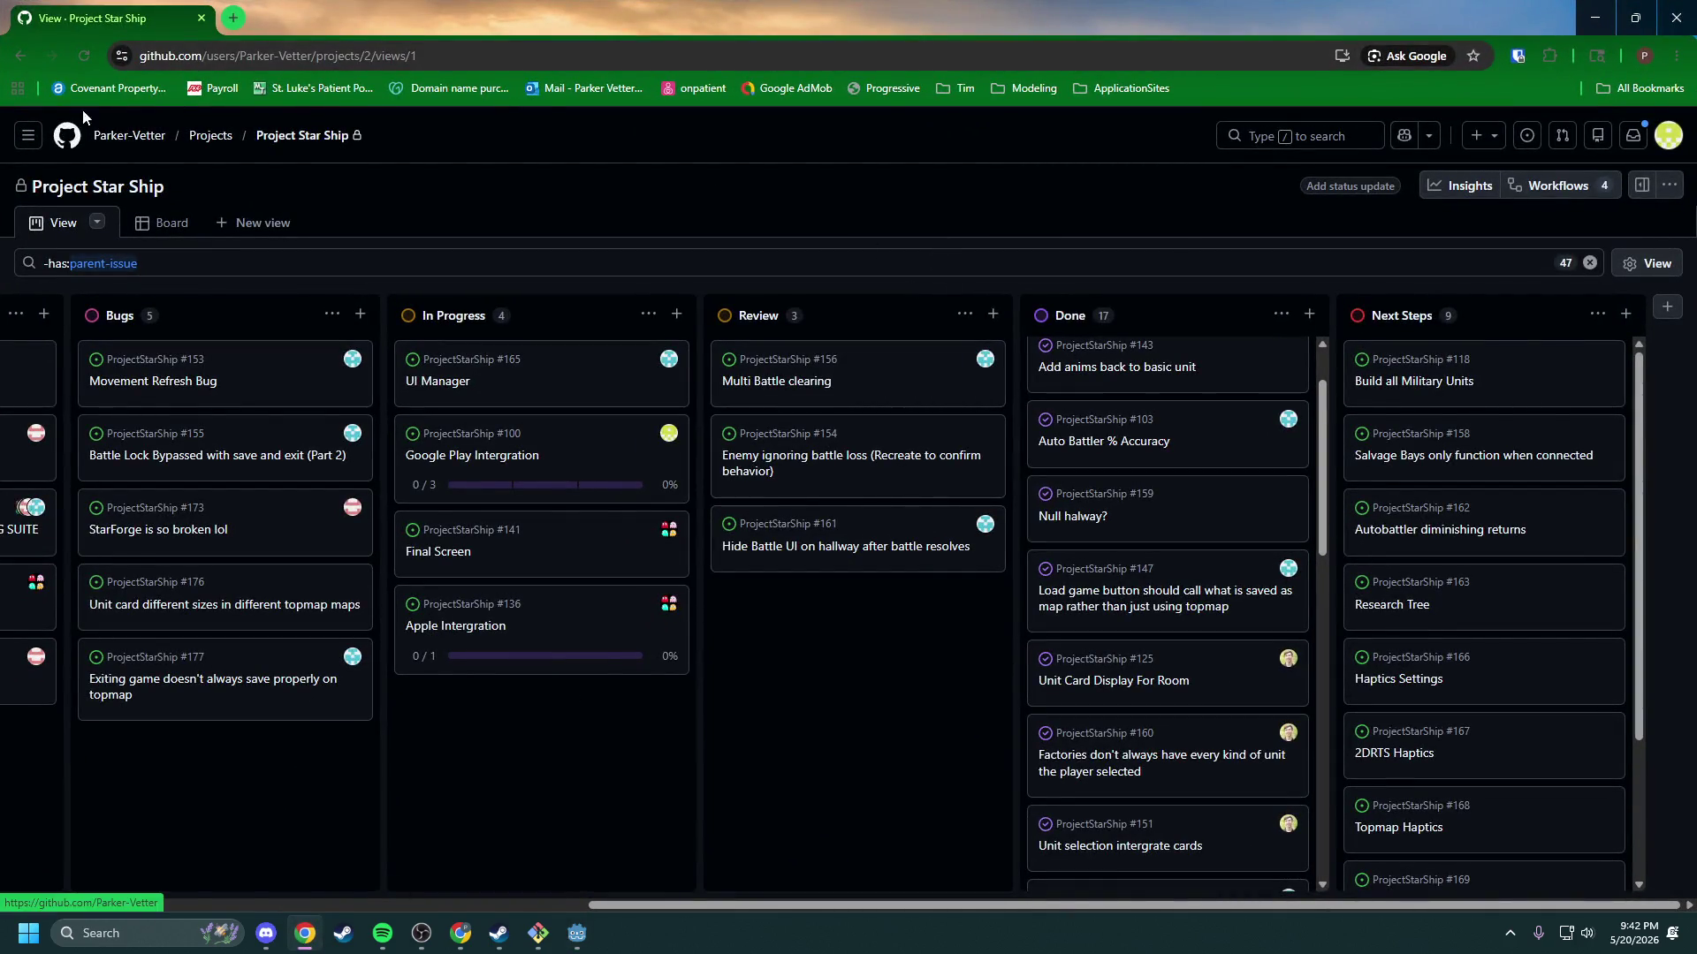
Step: Open the ProjectStarShip repository code page and switch to the Dev branch by searching 'Dev'
left_click(18, 60)
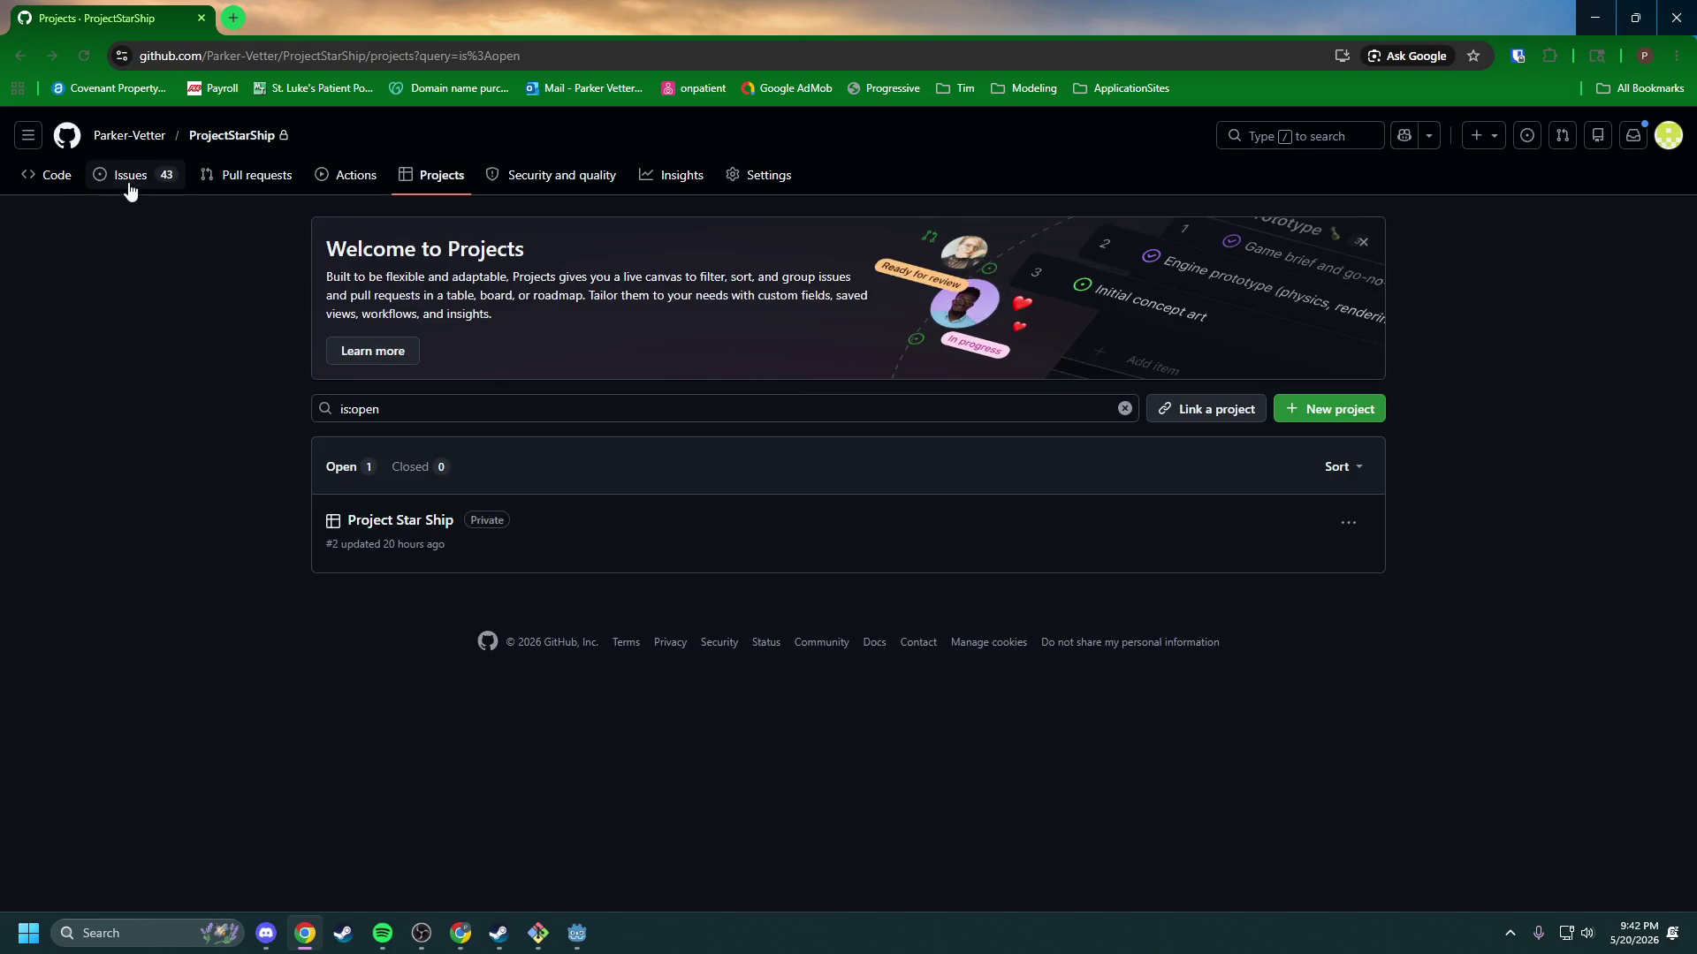
left_click(62, 175)
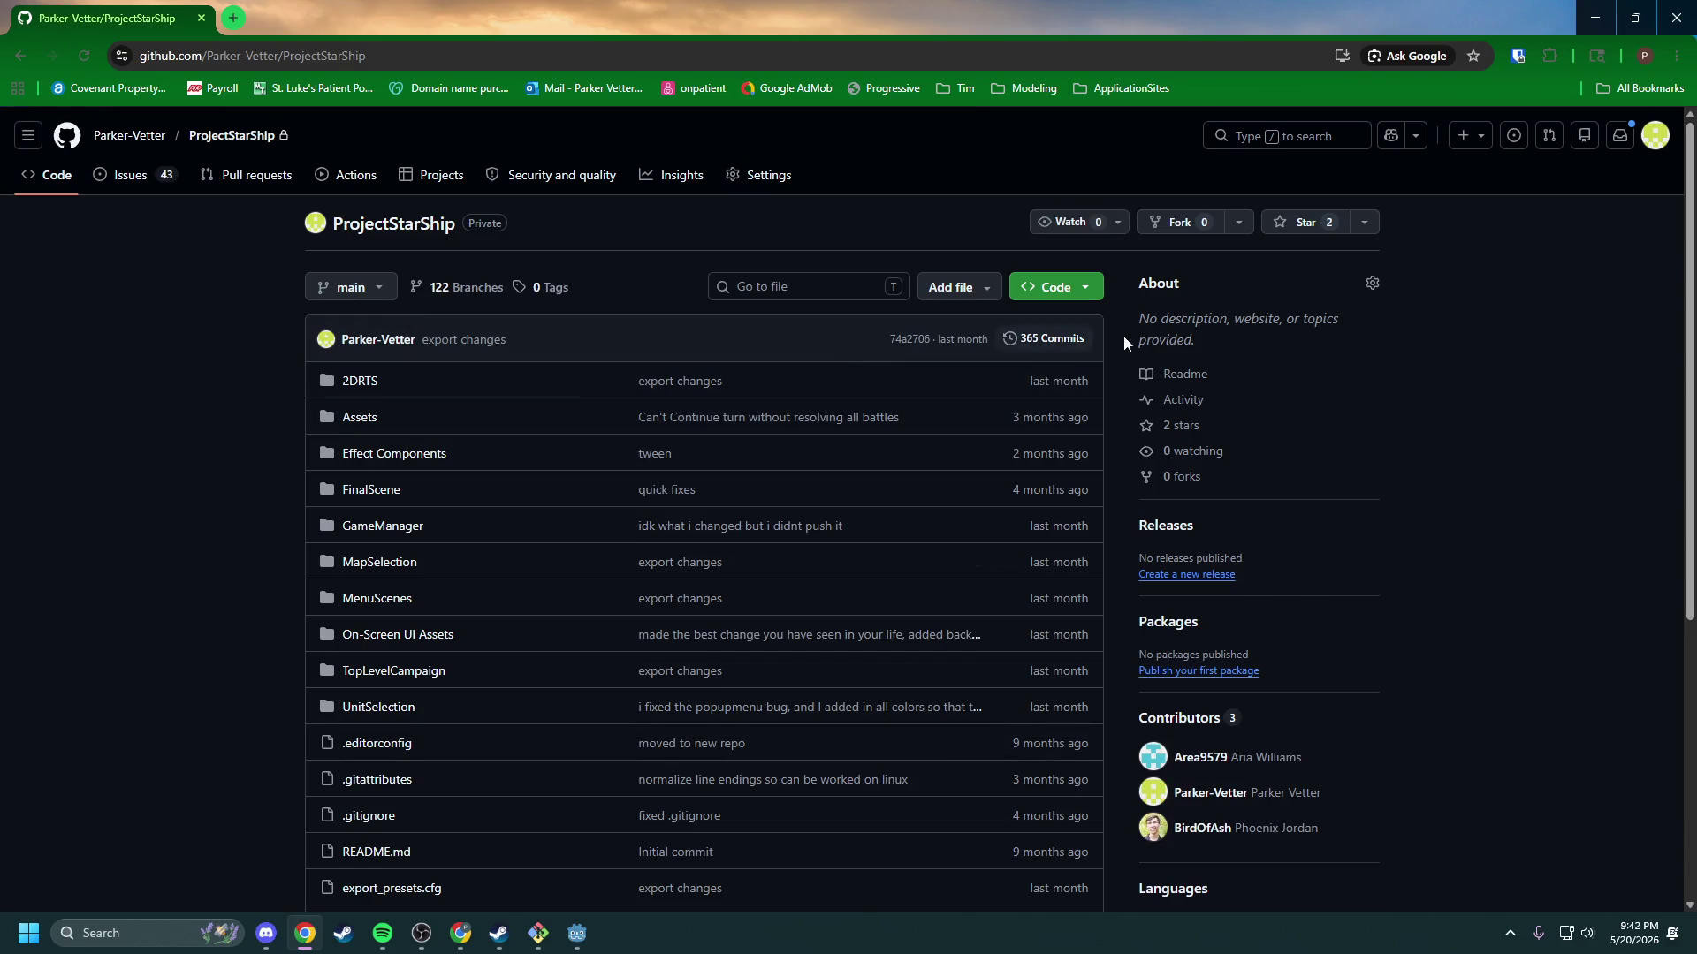
left_click(382, 288)
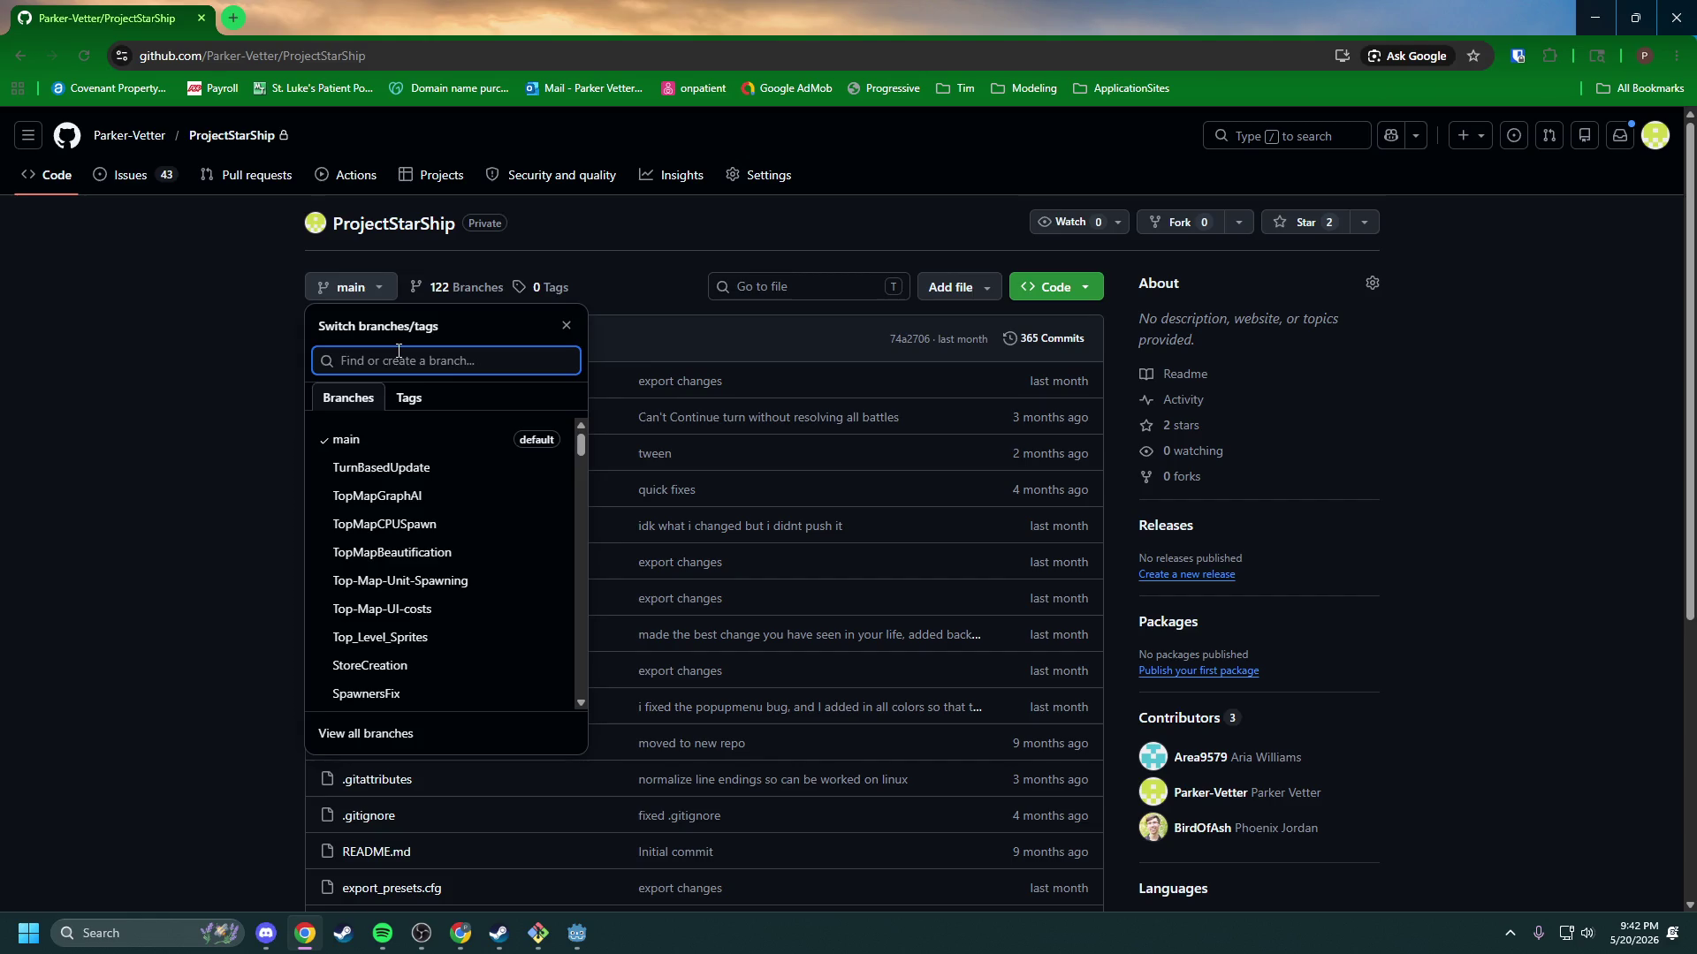
type("Dev")
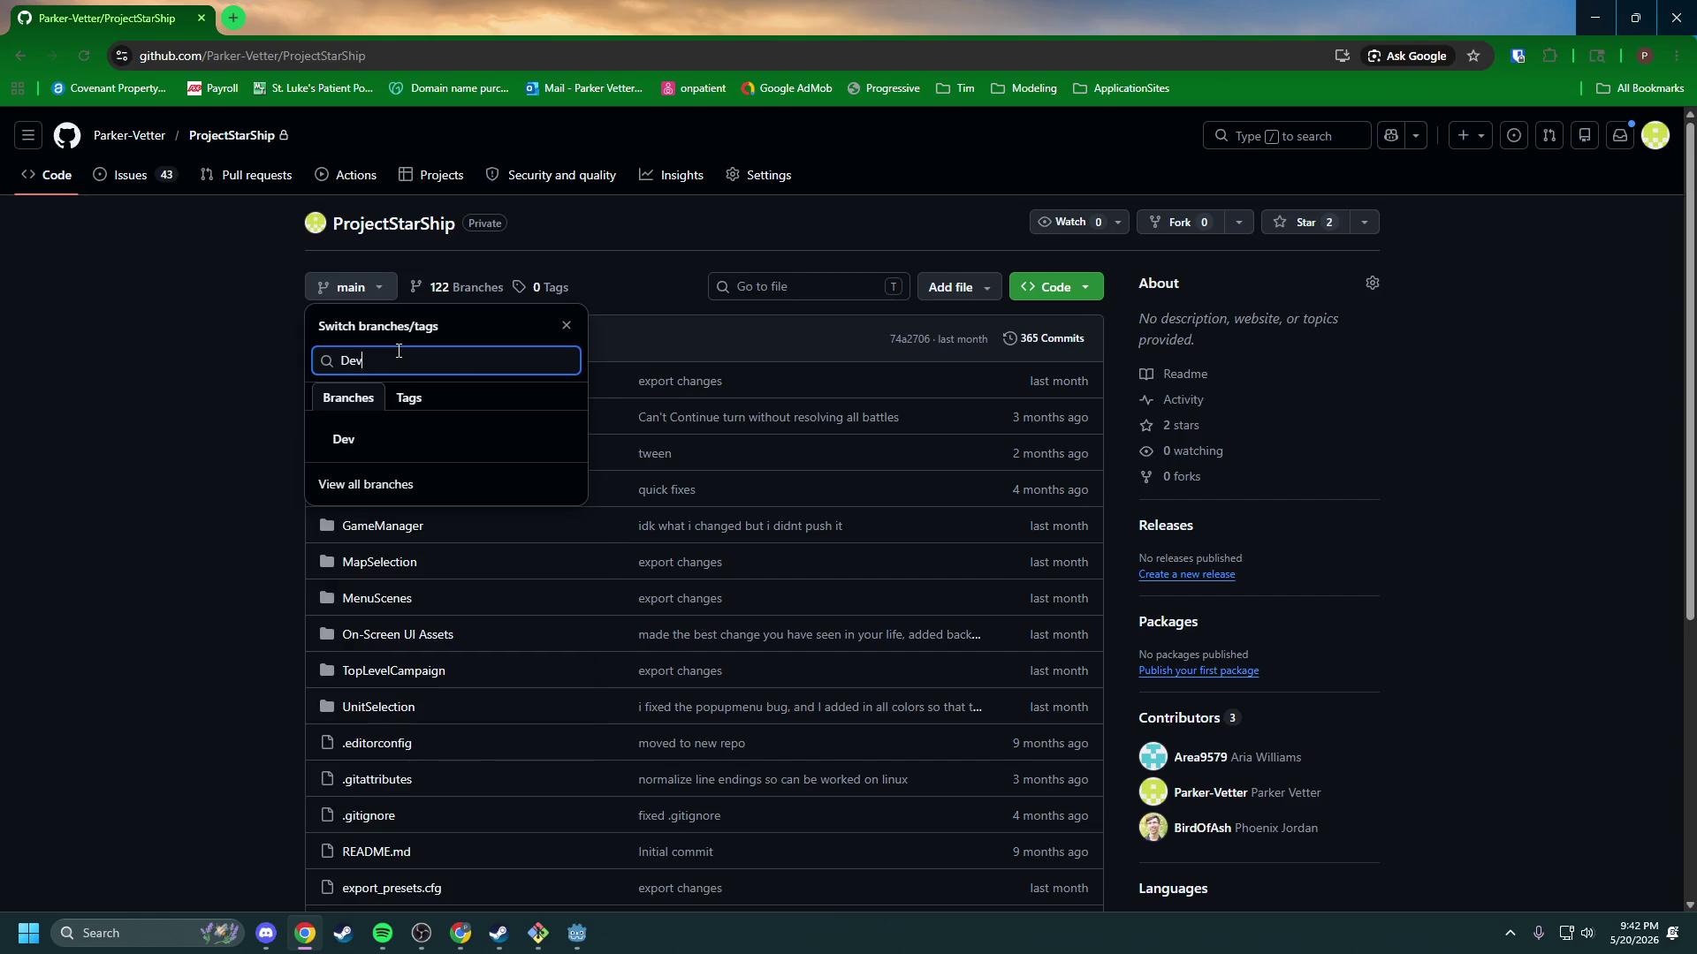
left_click(356, 433)
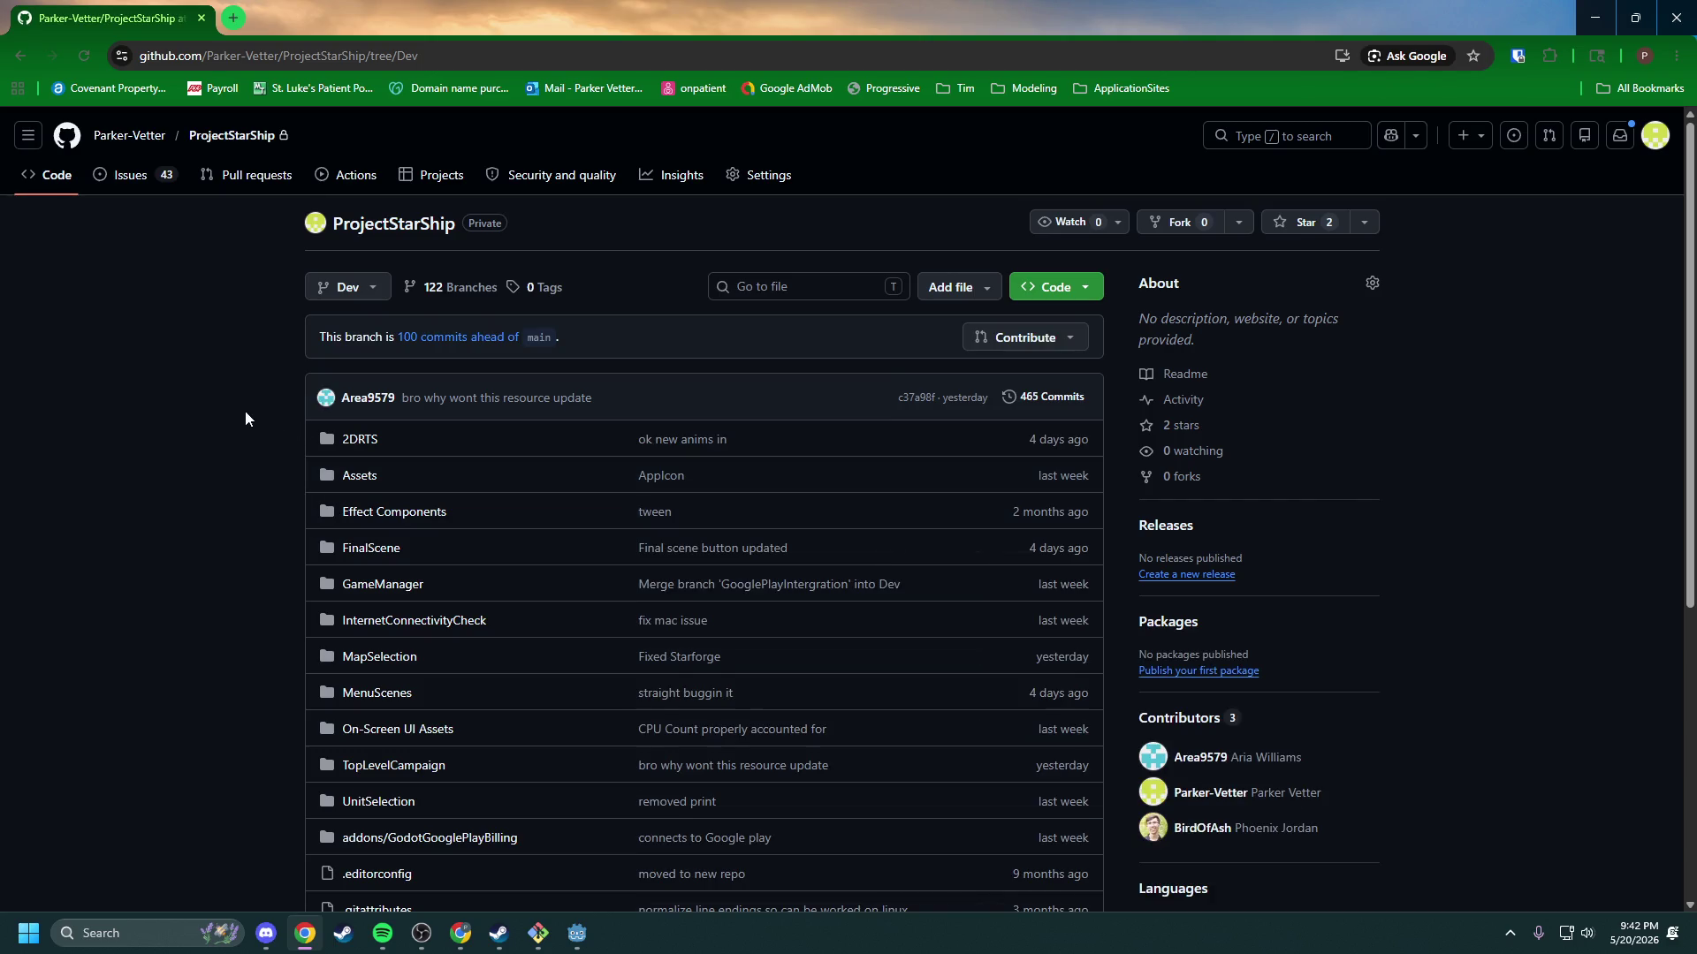
Step: Start downloading the Dev branch as a ZIP from the Code menu
scroll(245, 417, "down", 3)
scroll(245, 417, "down", 3)
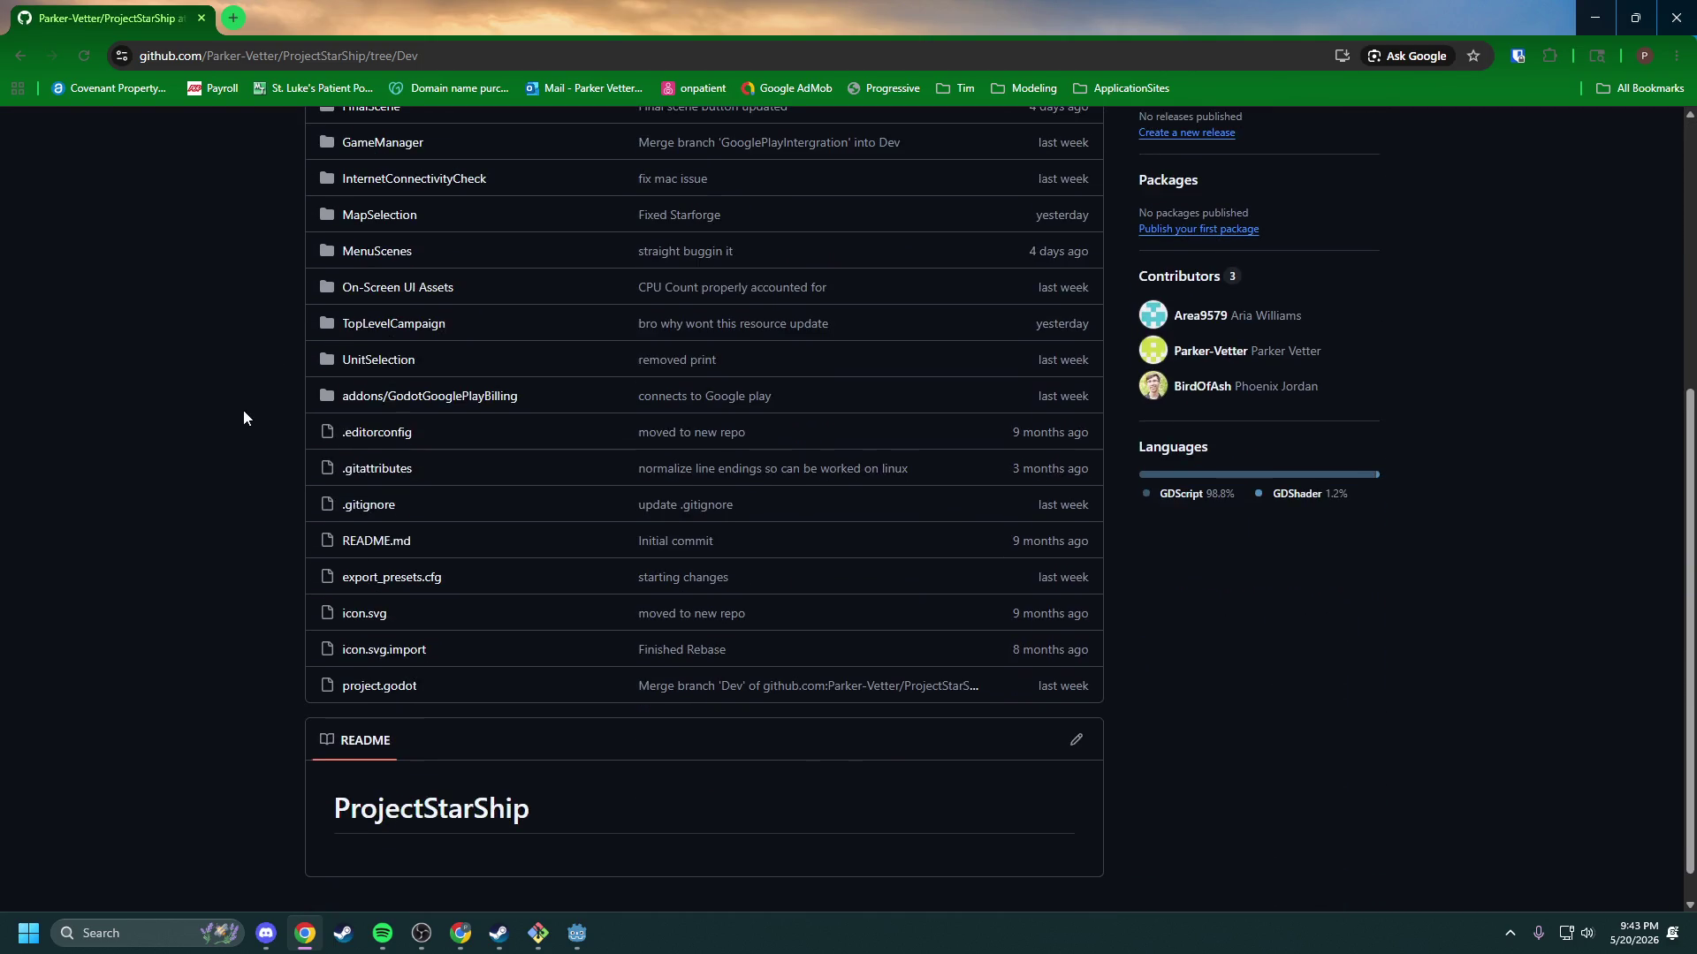
scroll(244, 417, "up", 5)
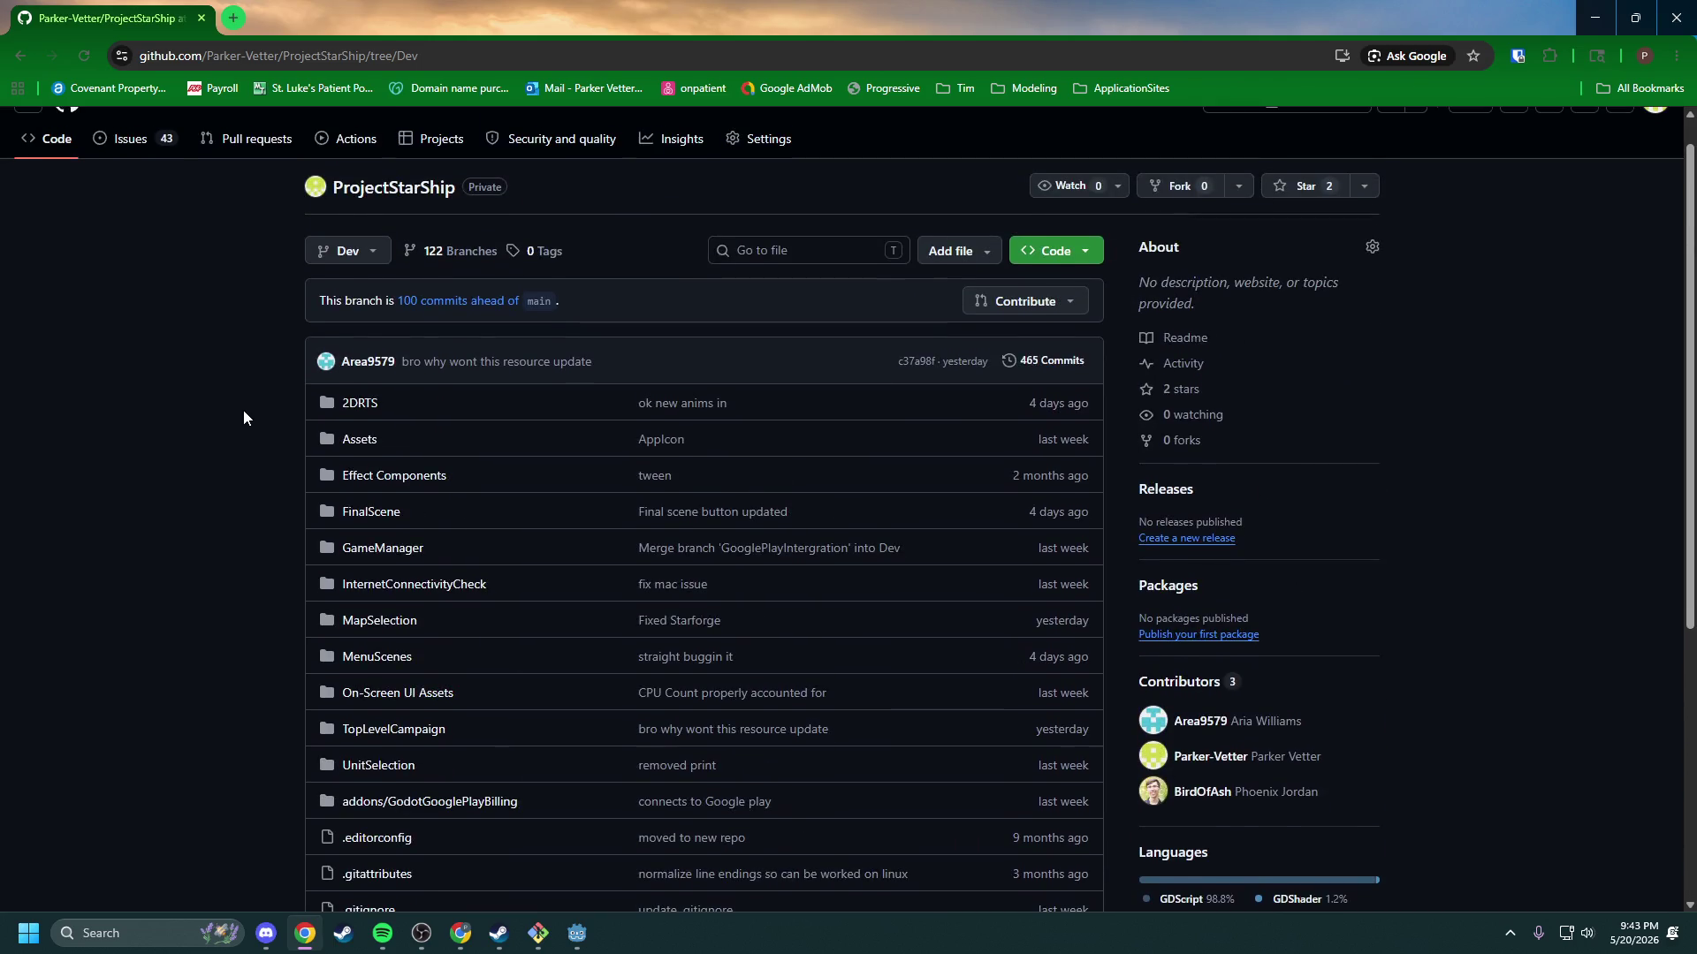
left_click(1078, 249)
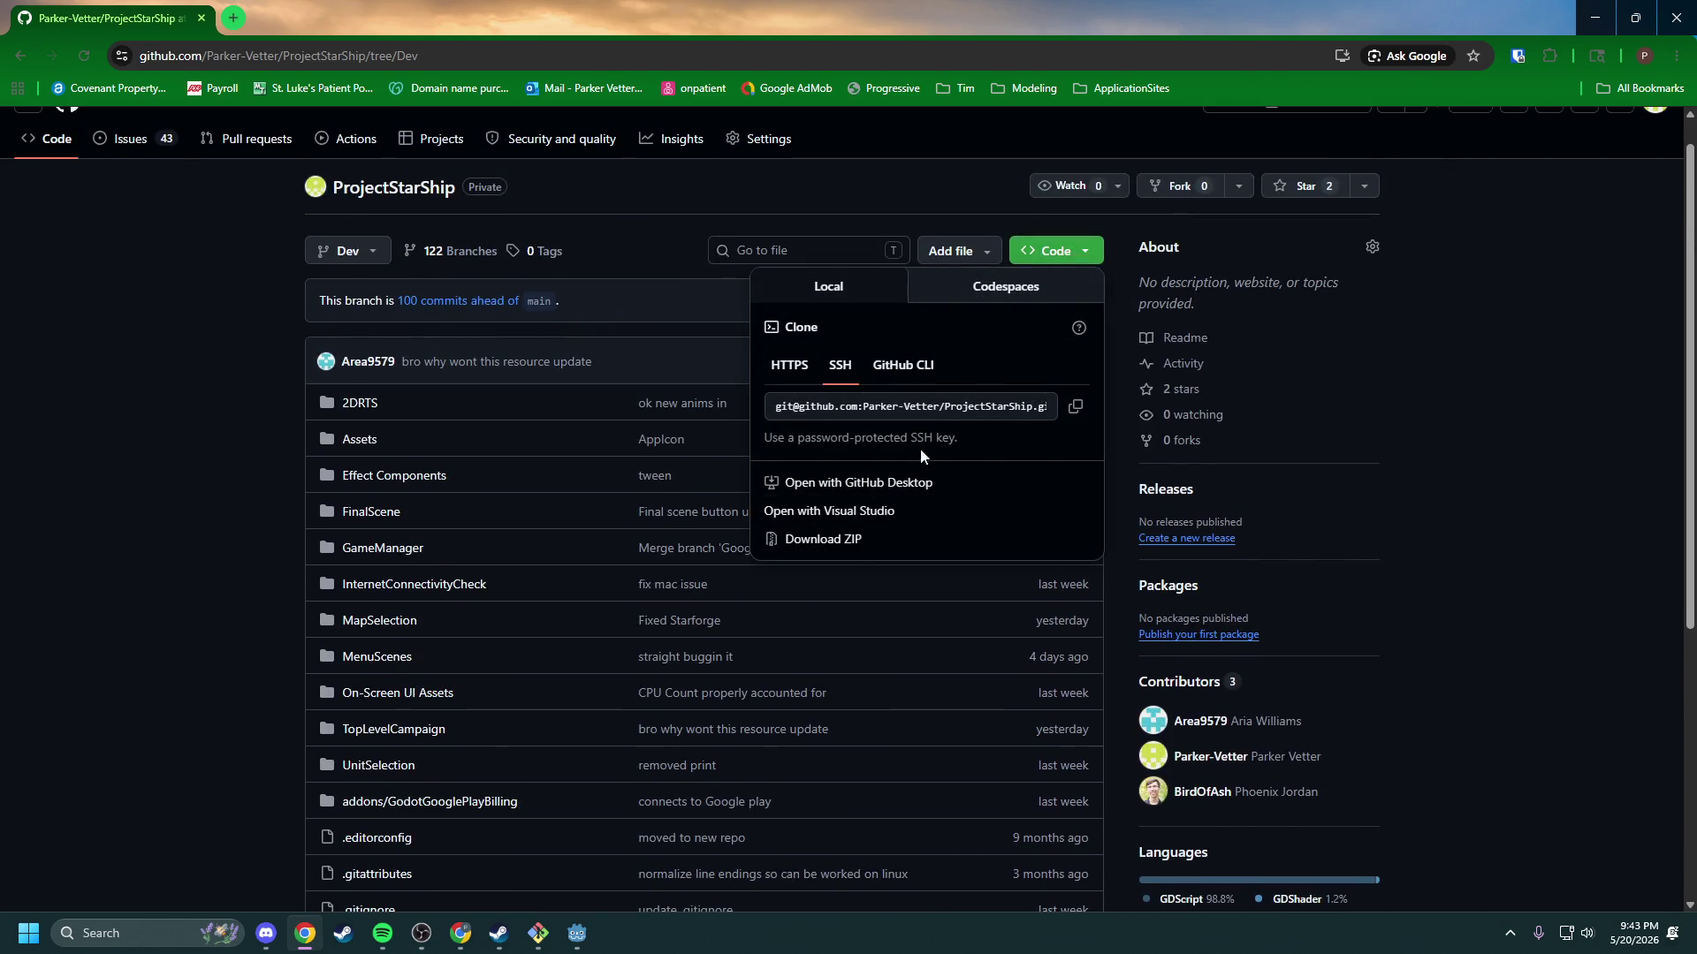
left_click(848, 540)
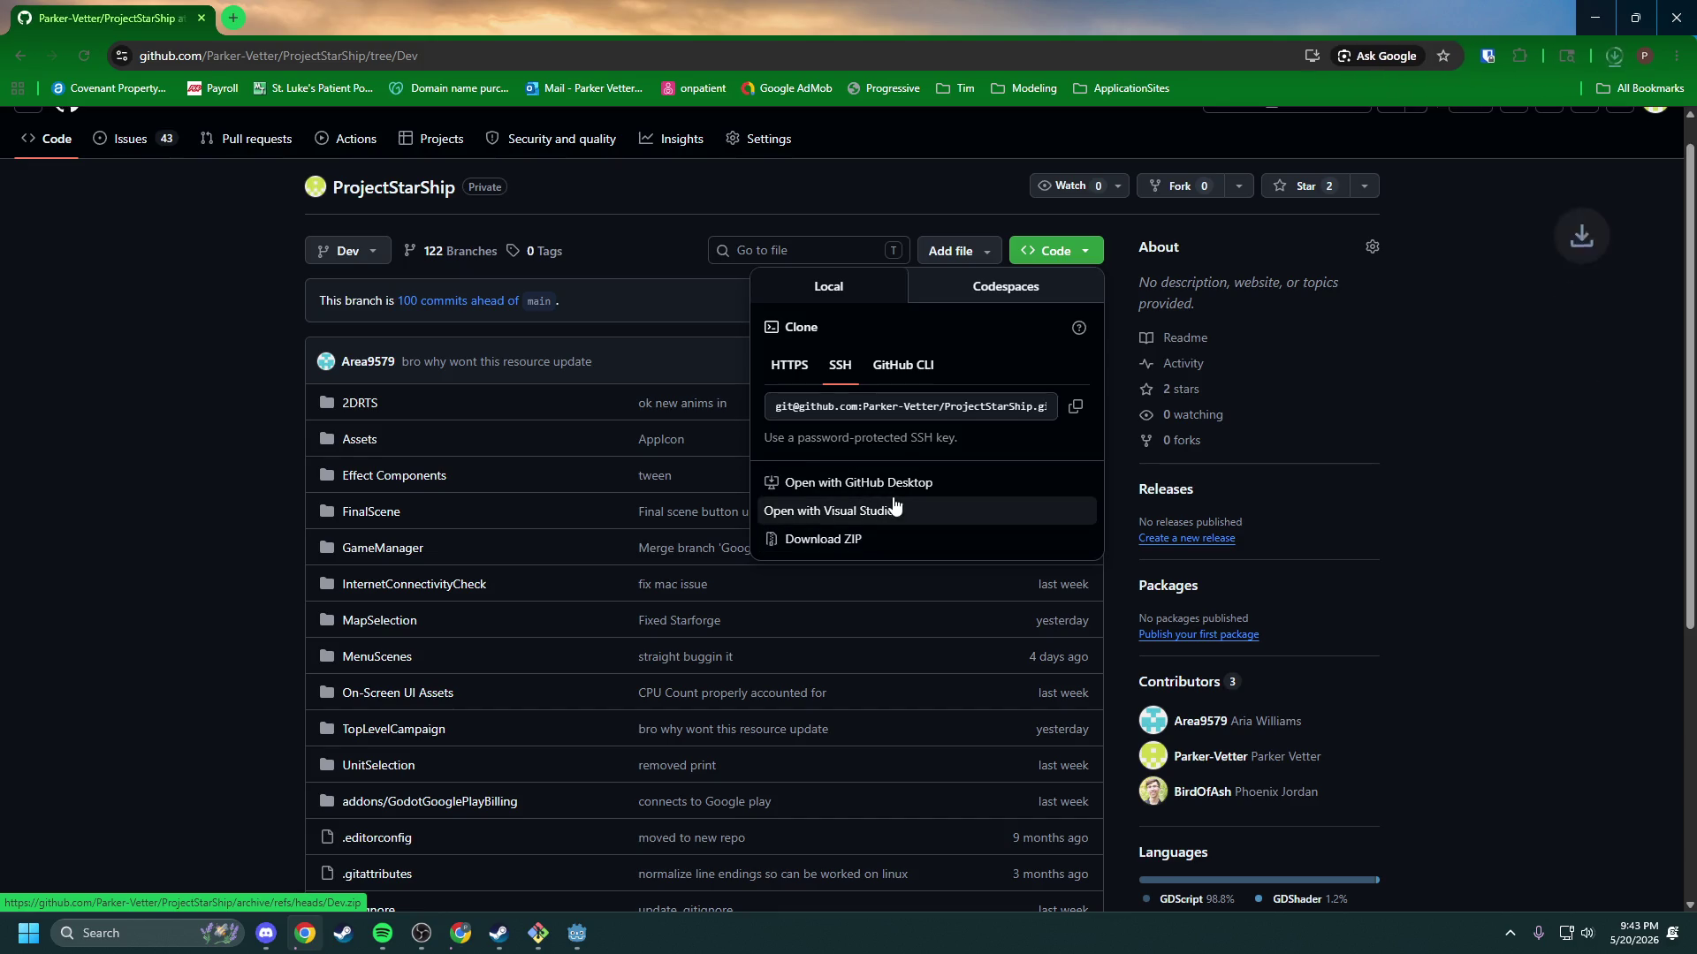
Step: Cancel the ProjectStarShip-Dev.zip download and minimise the browser back to the Godot editor
left_click(1615, 56)
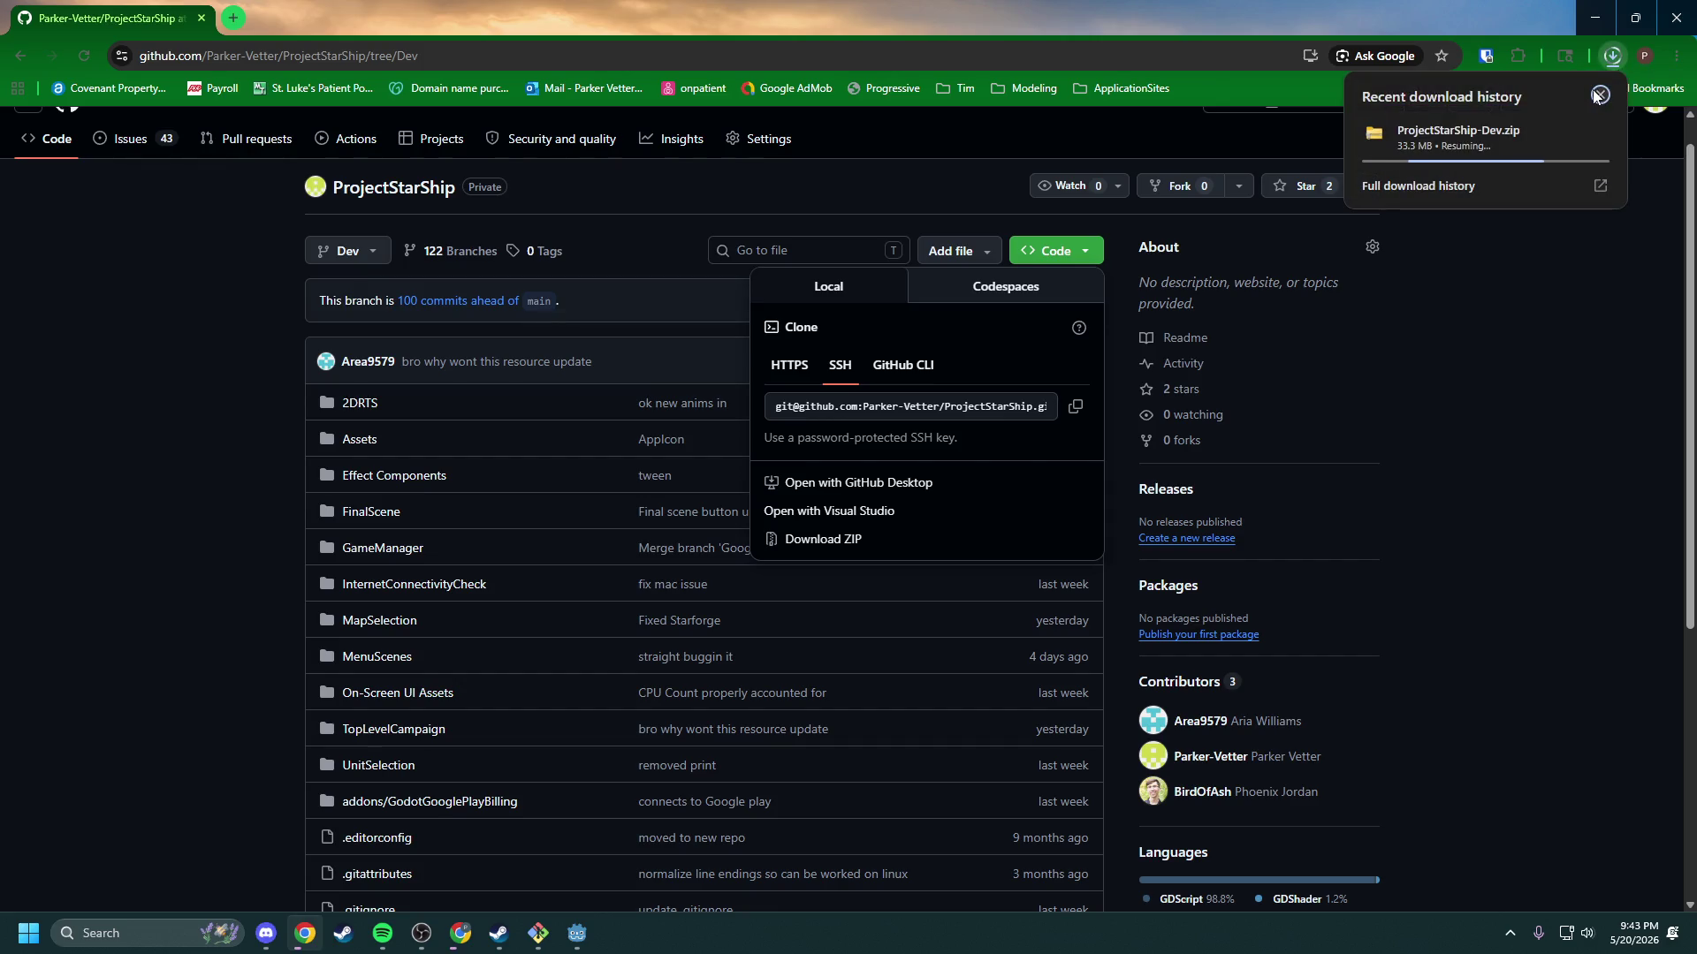
left_click(1597, 94)
left_click(1613, 55)
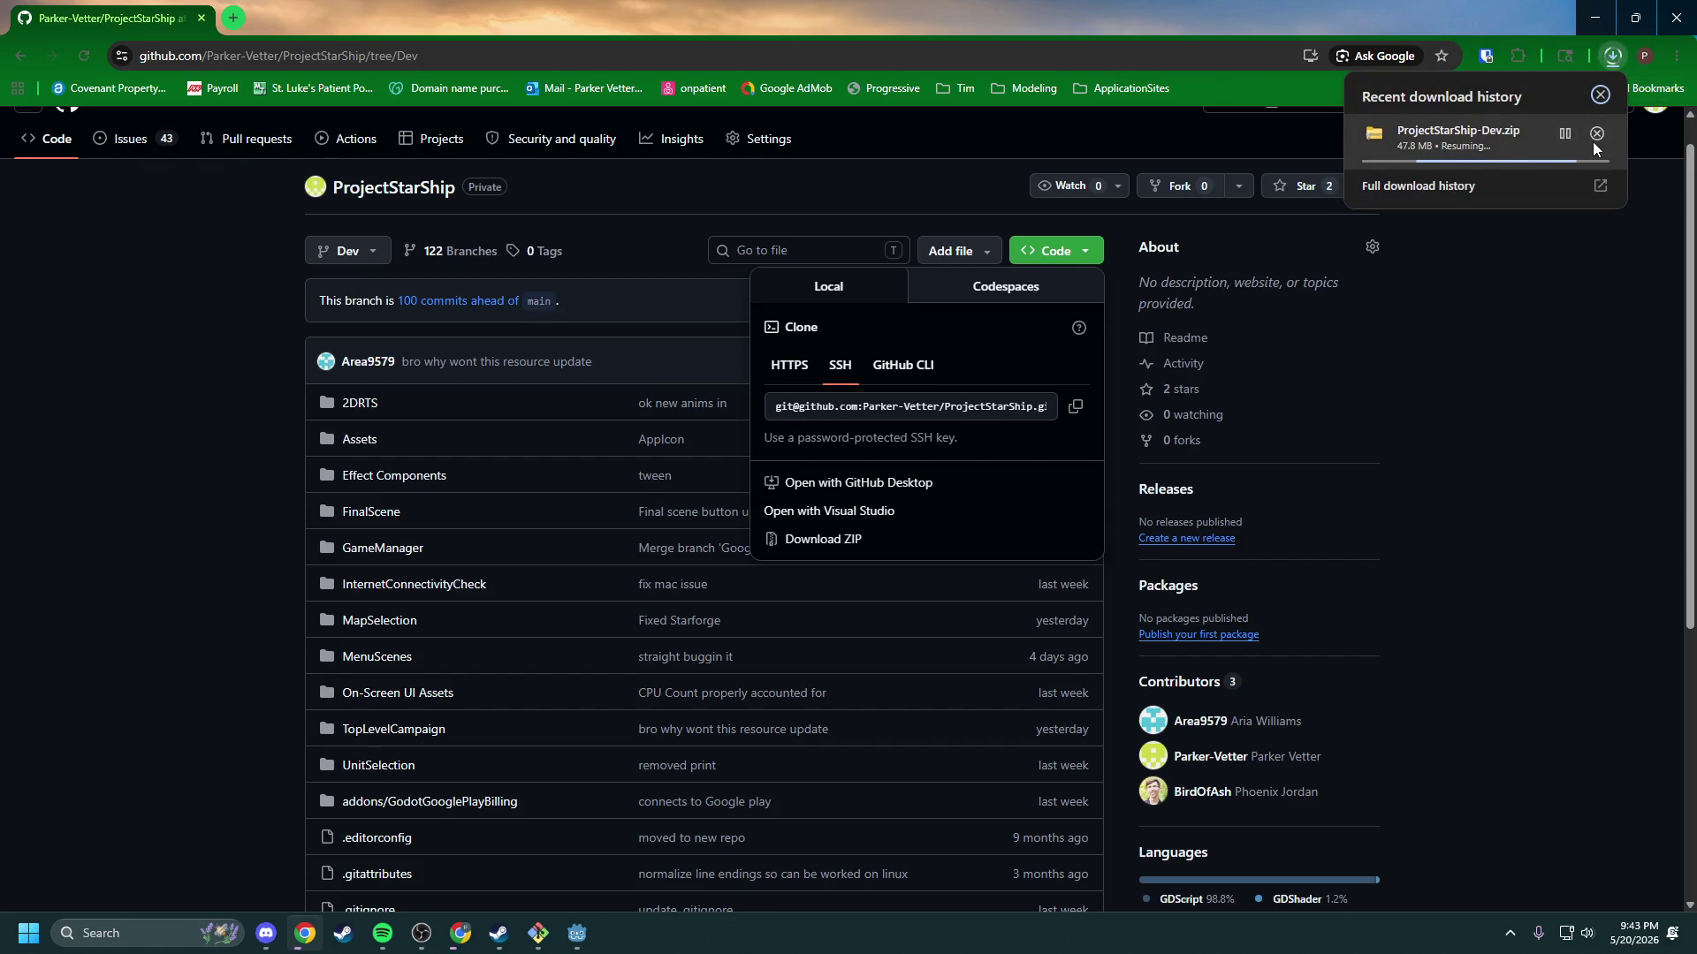
left_click(1595, 137)
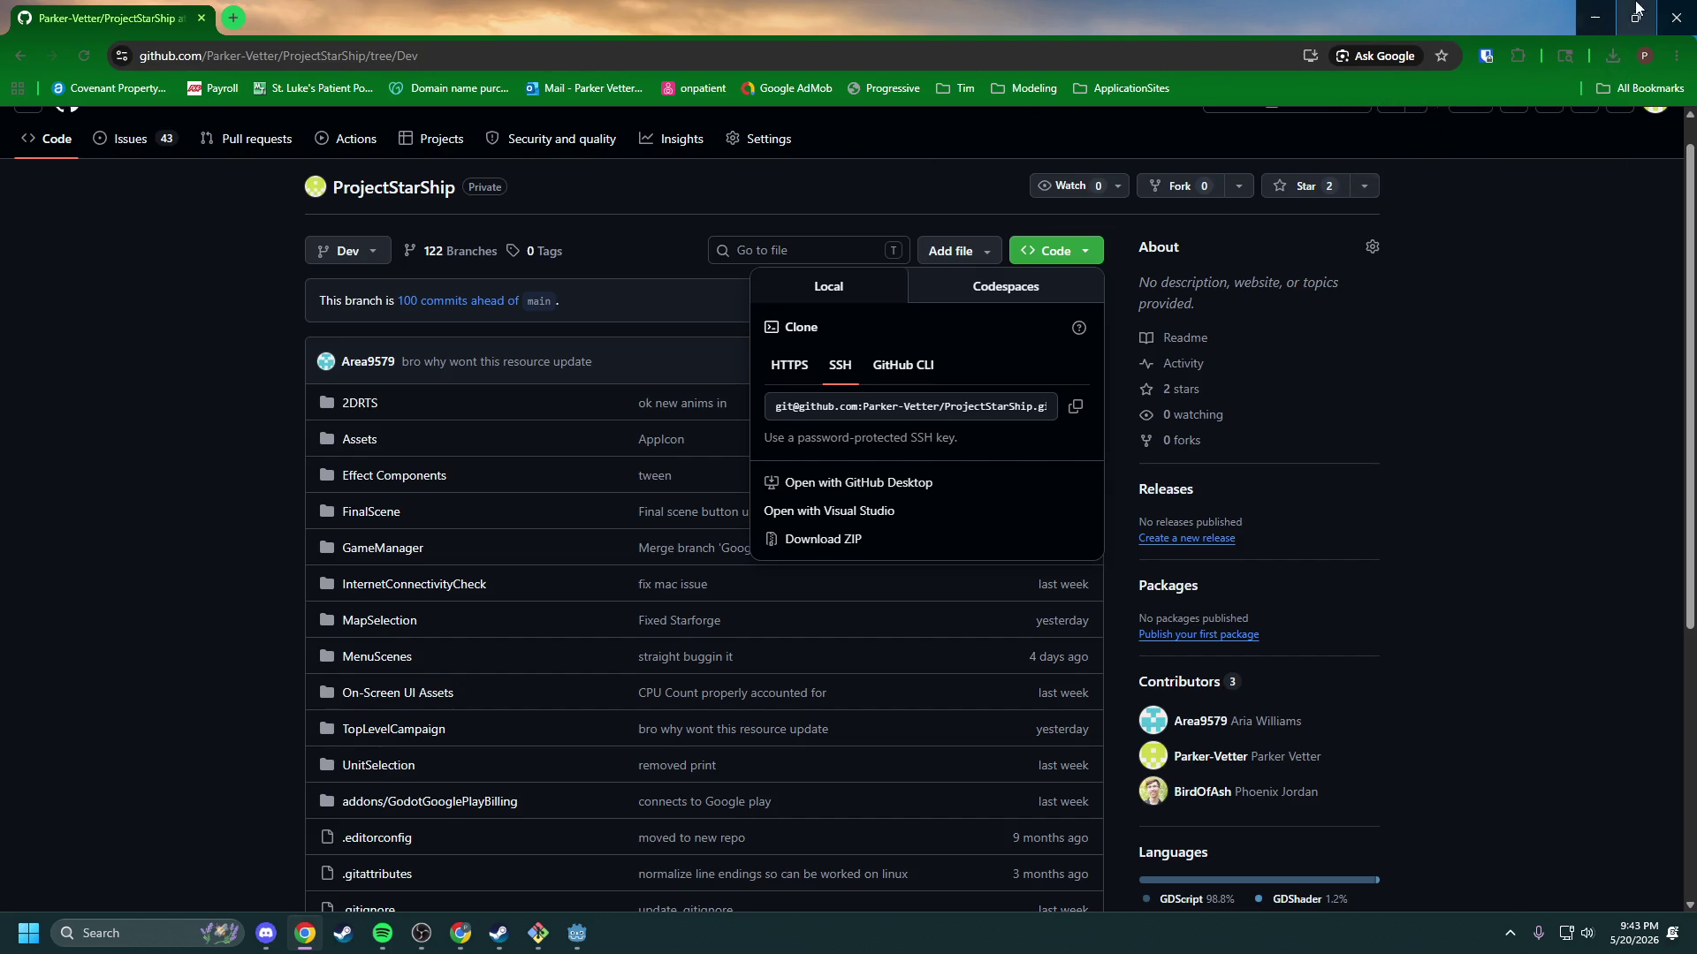
left_click(1595, 18)
left_click(171, 933)
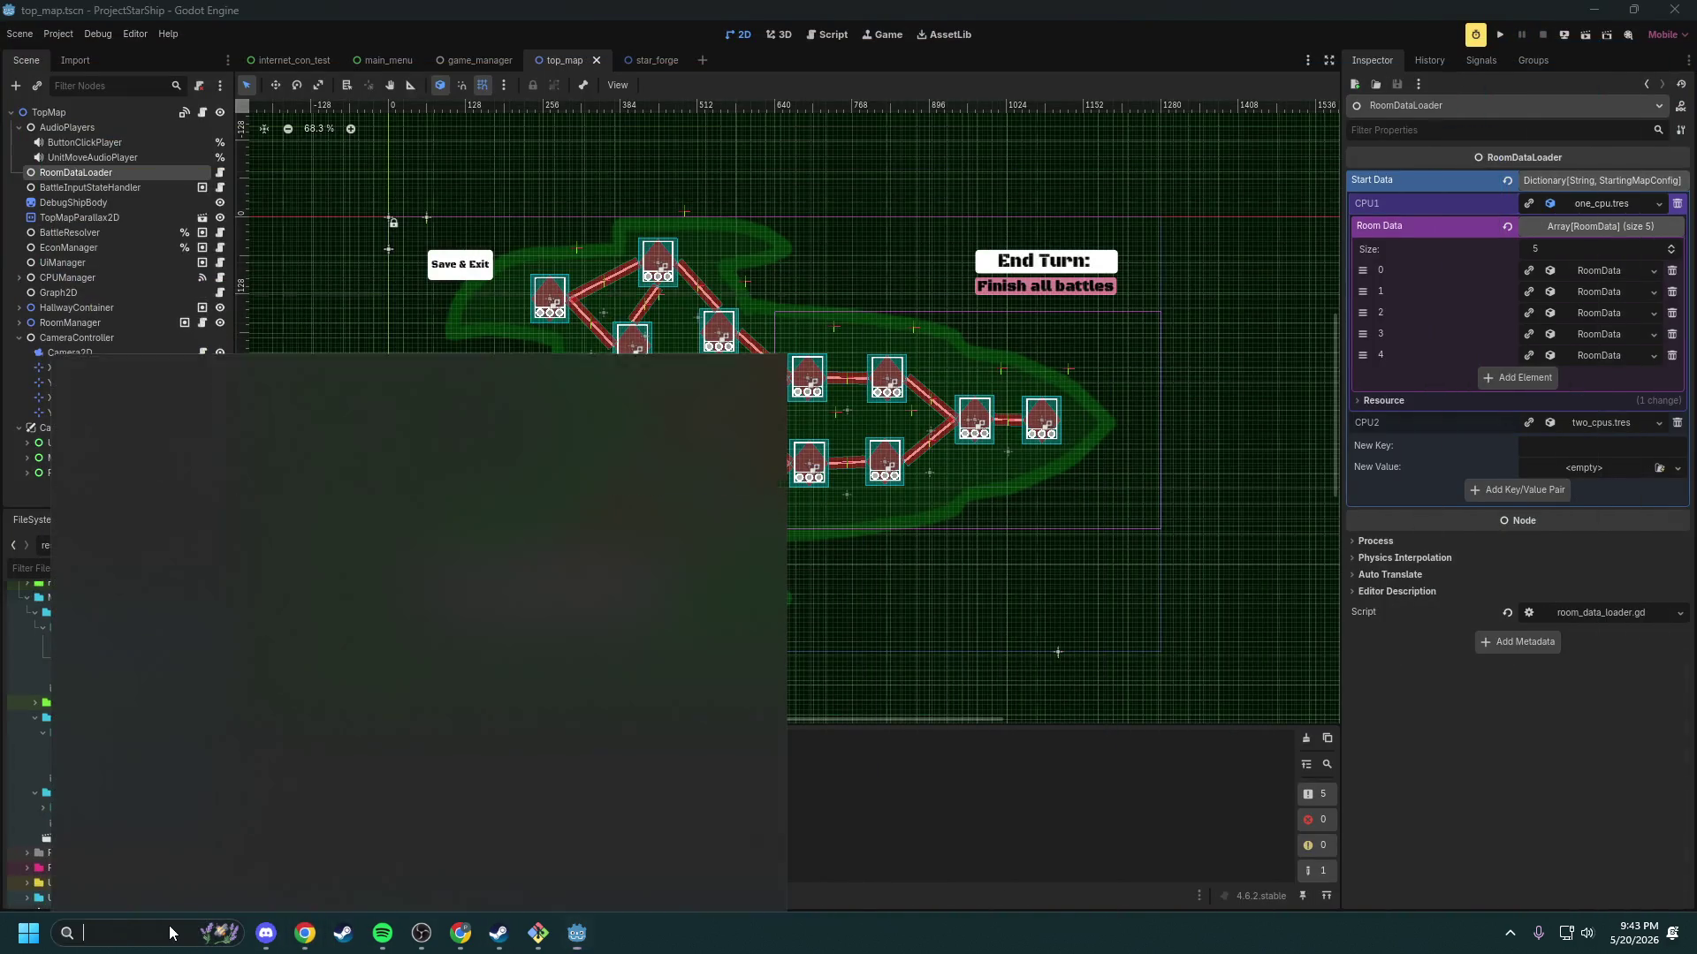
Step: Launch File Explorer and navigate to D:\Godot\Projects
type("explorer")
key("Escape")
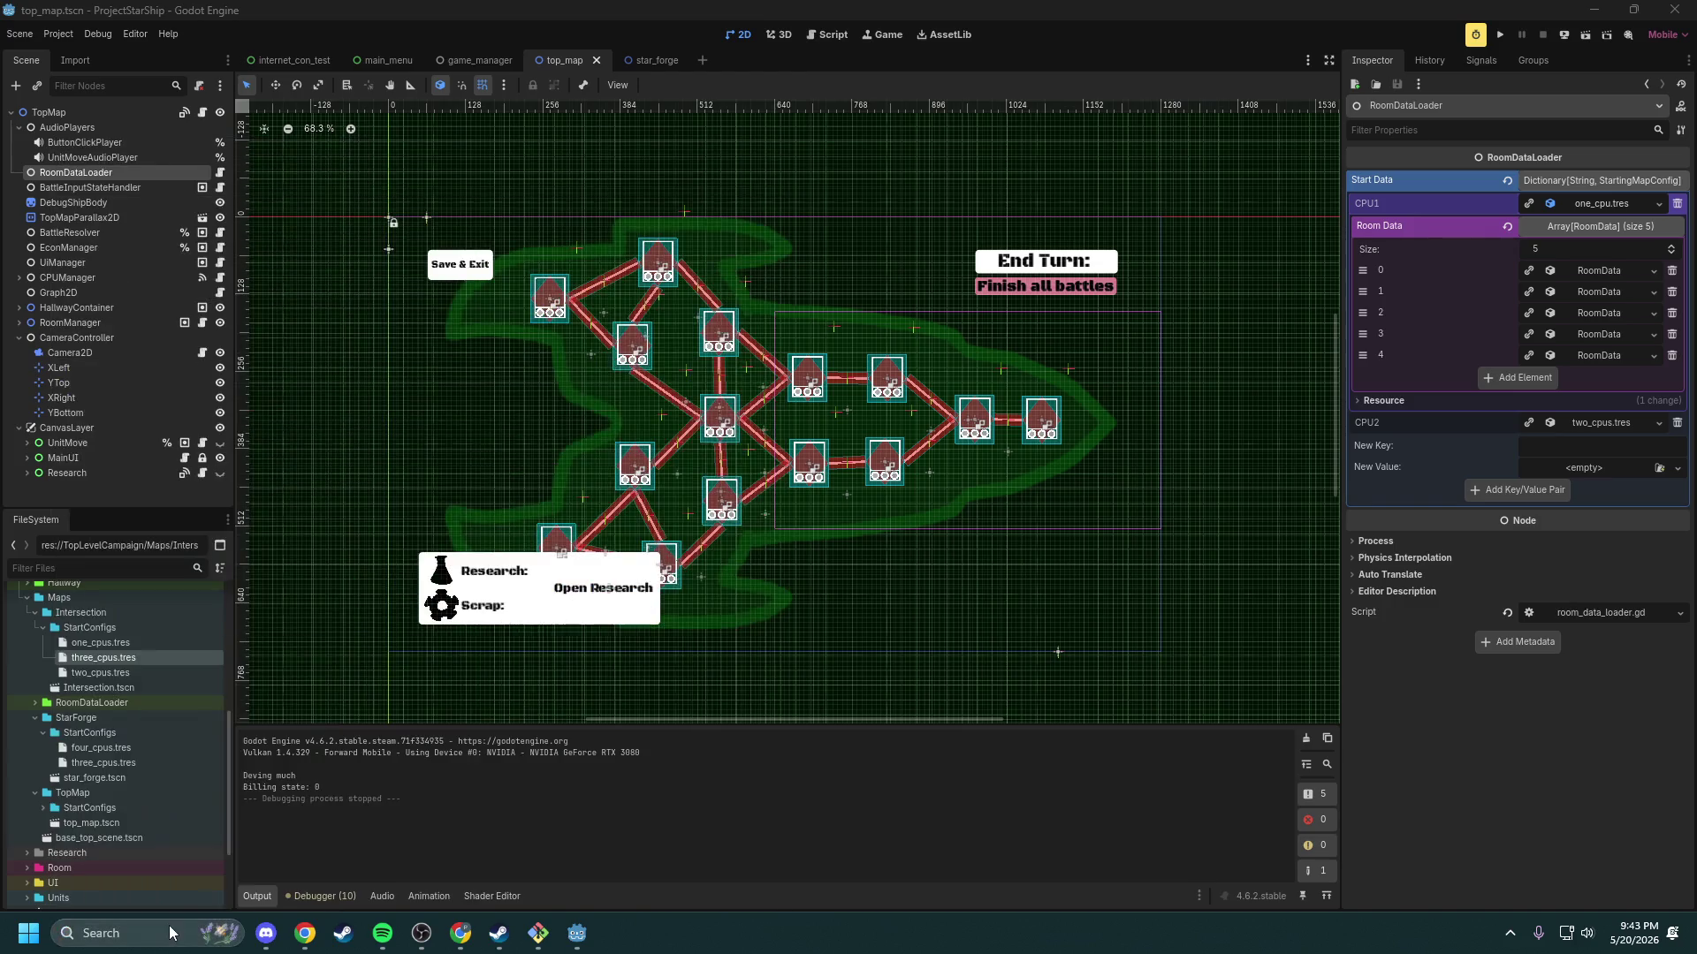
left_click_drag(962, 306, 627, 247)
left_click_drag(623, 179, 555, 90)
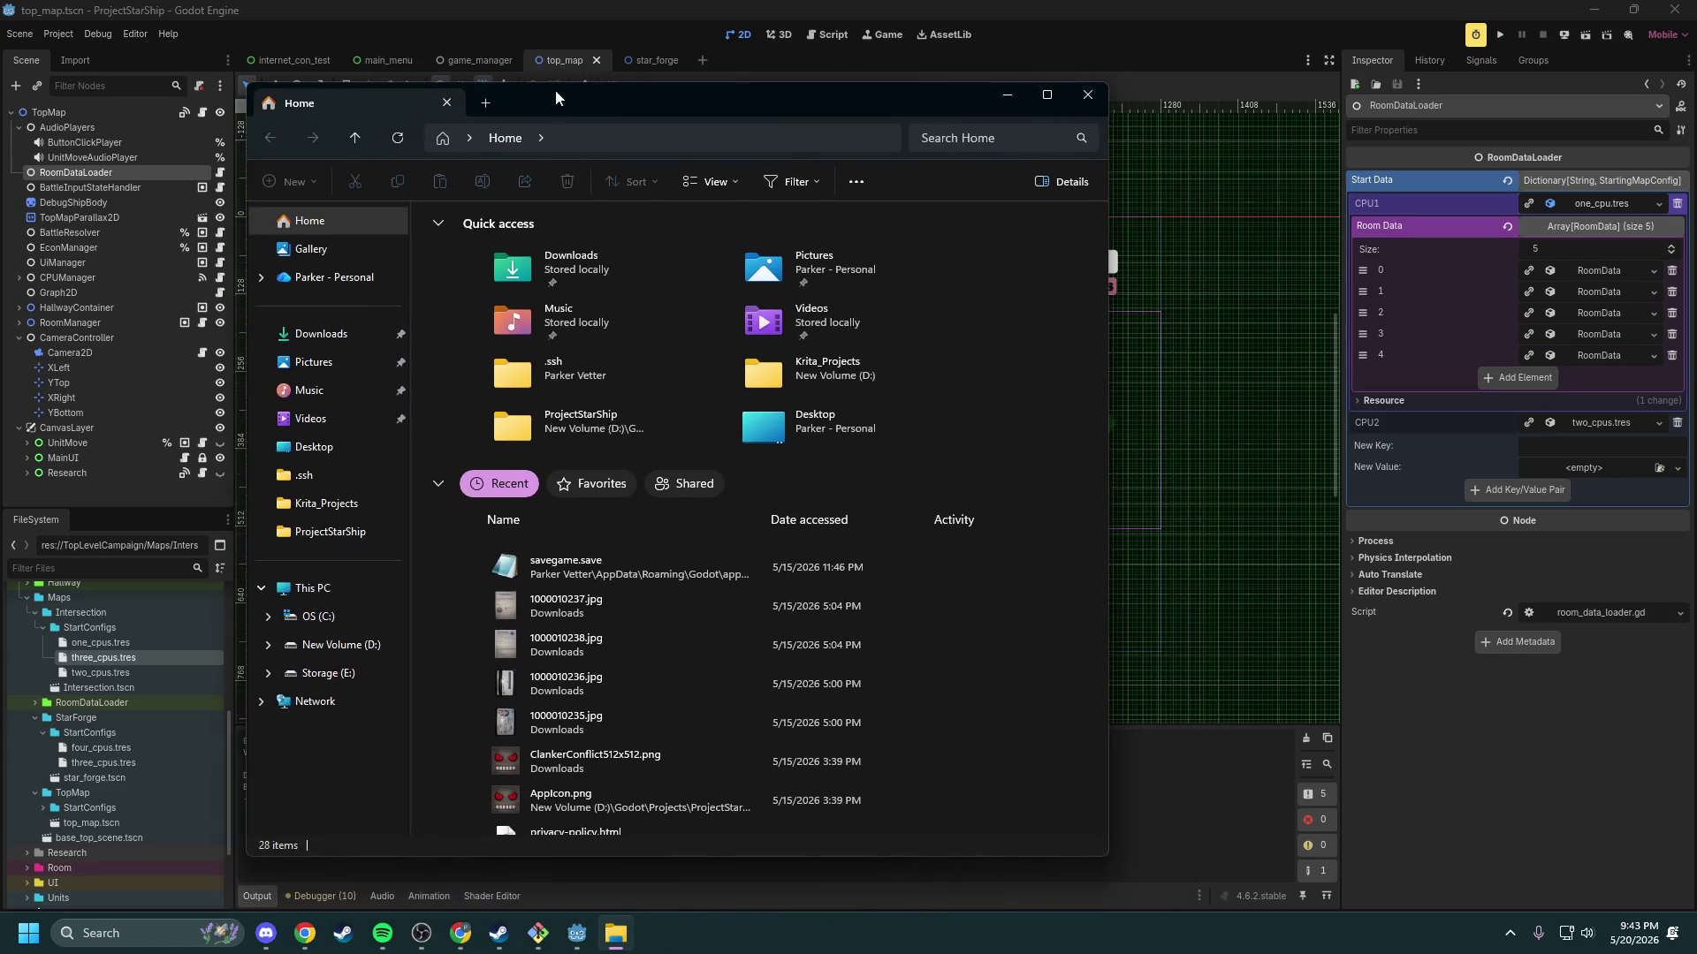
left_click(318, 616)
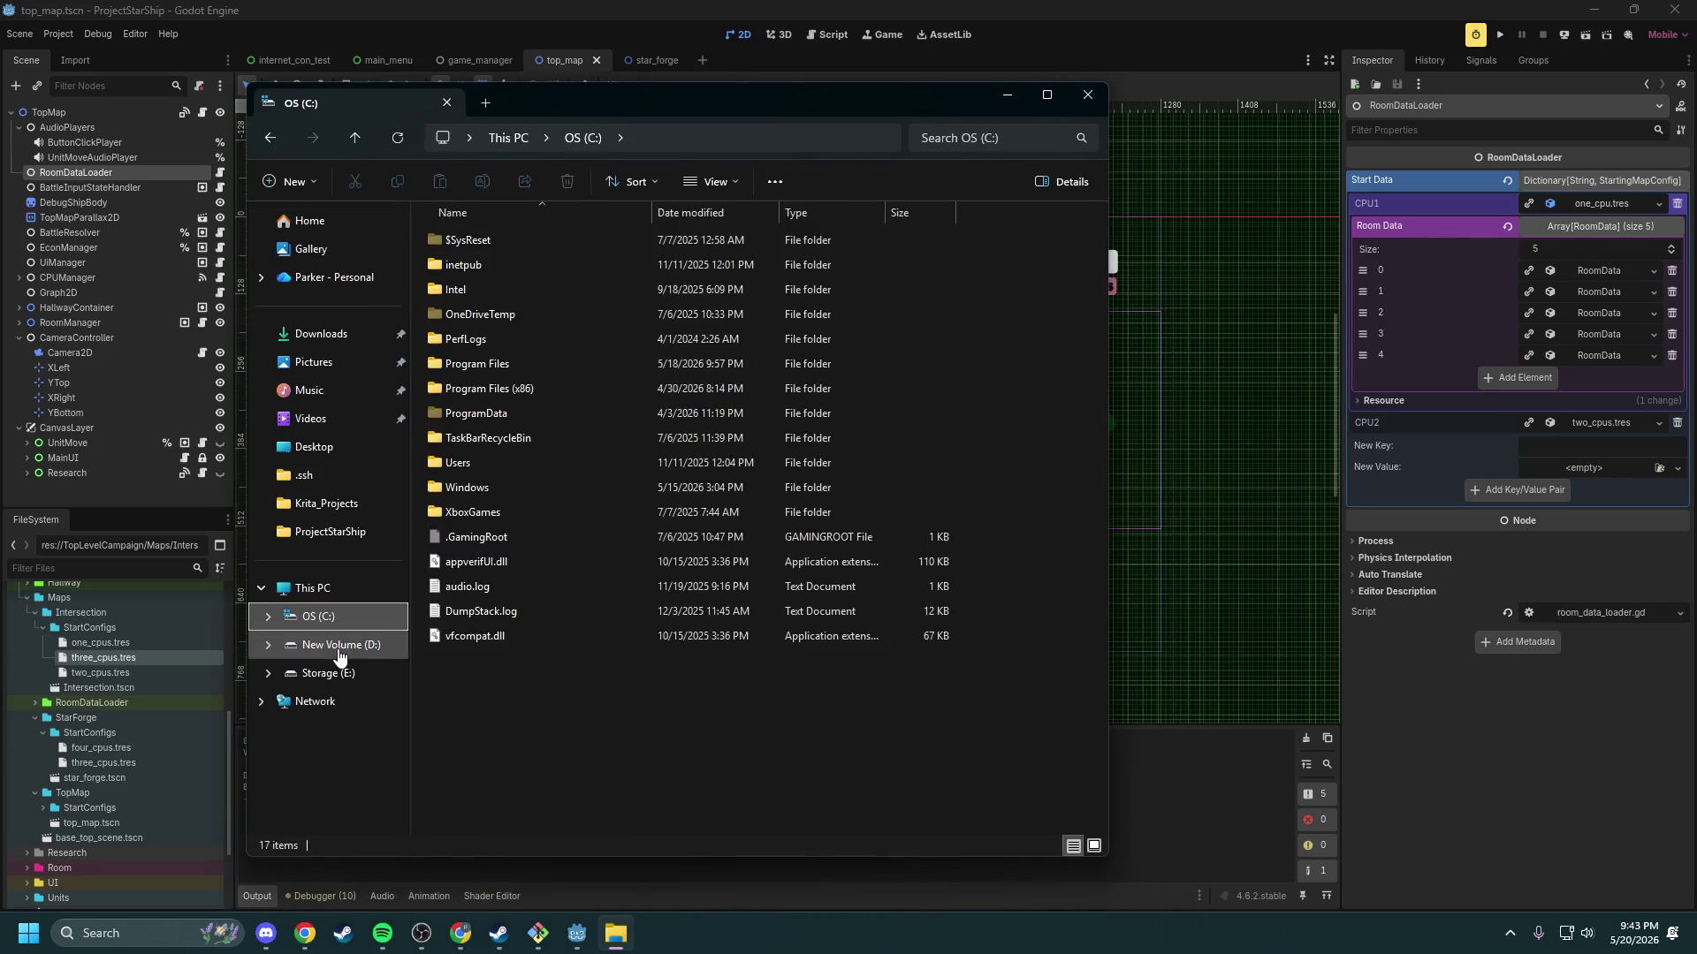
left_click(338, 648)
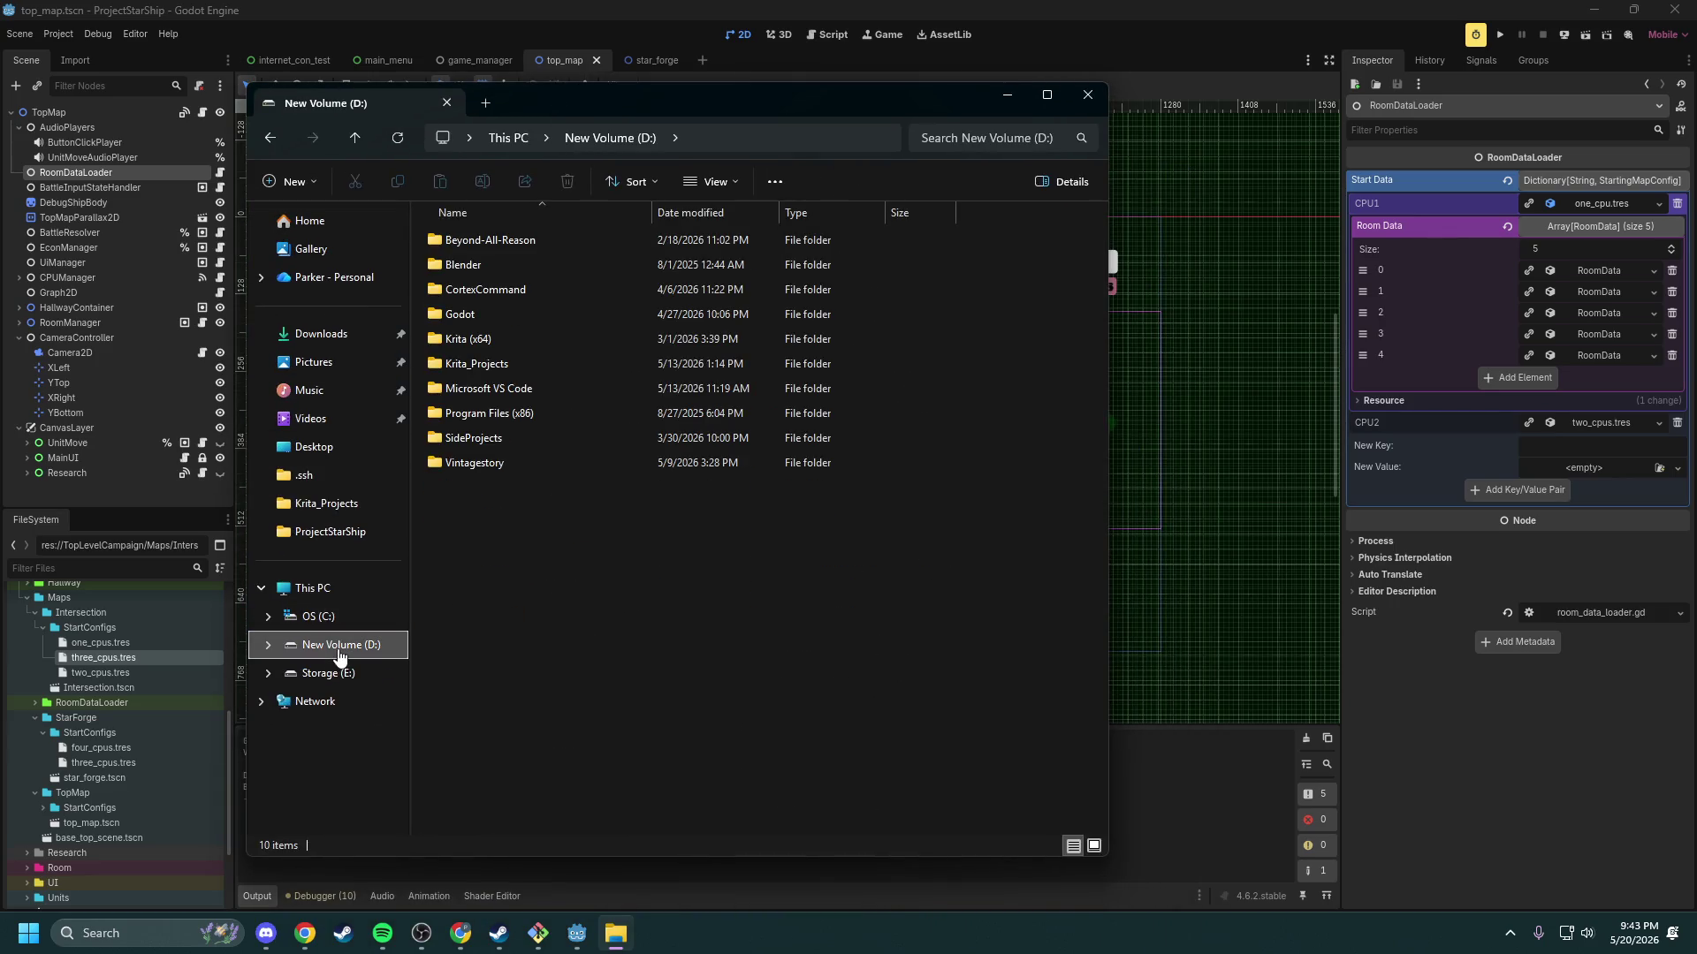
double_click(507, 313)
double_click(507, 263)
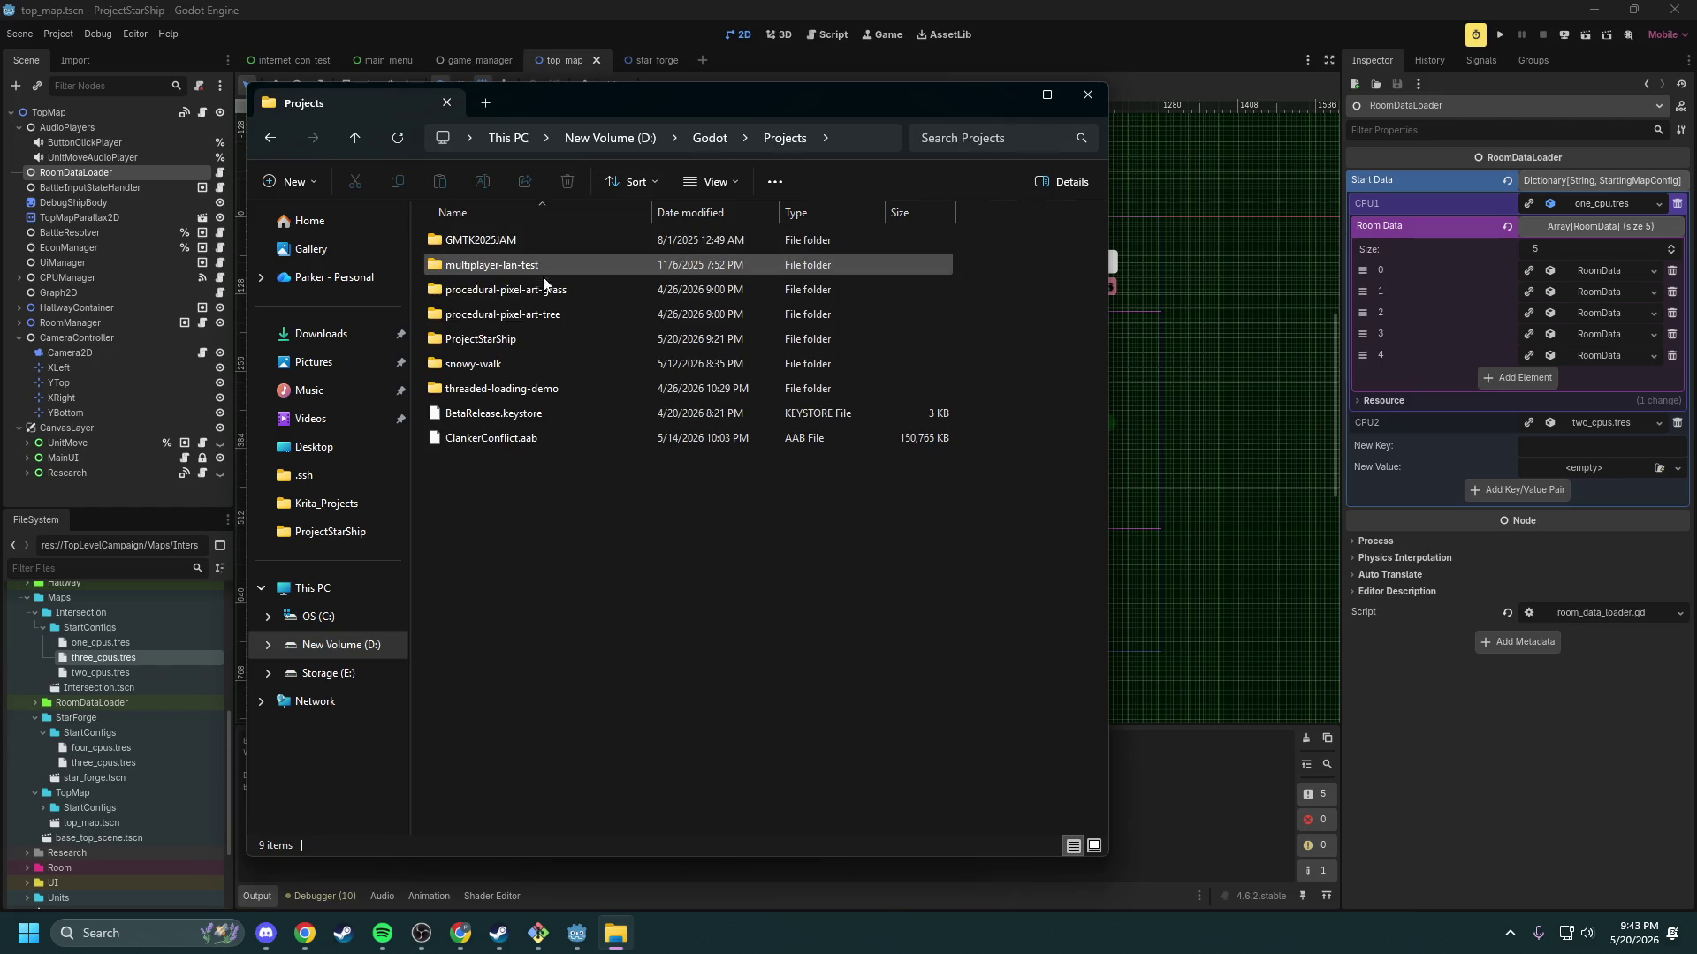
Step: Check the ProjectStarShip folder's properties, showing a size of 1.88 GB
right_click(511, 336)
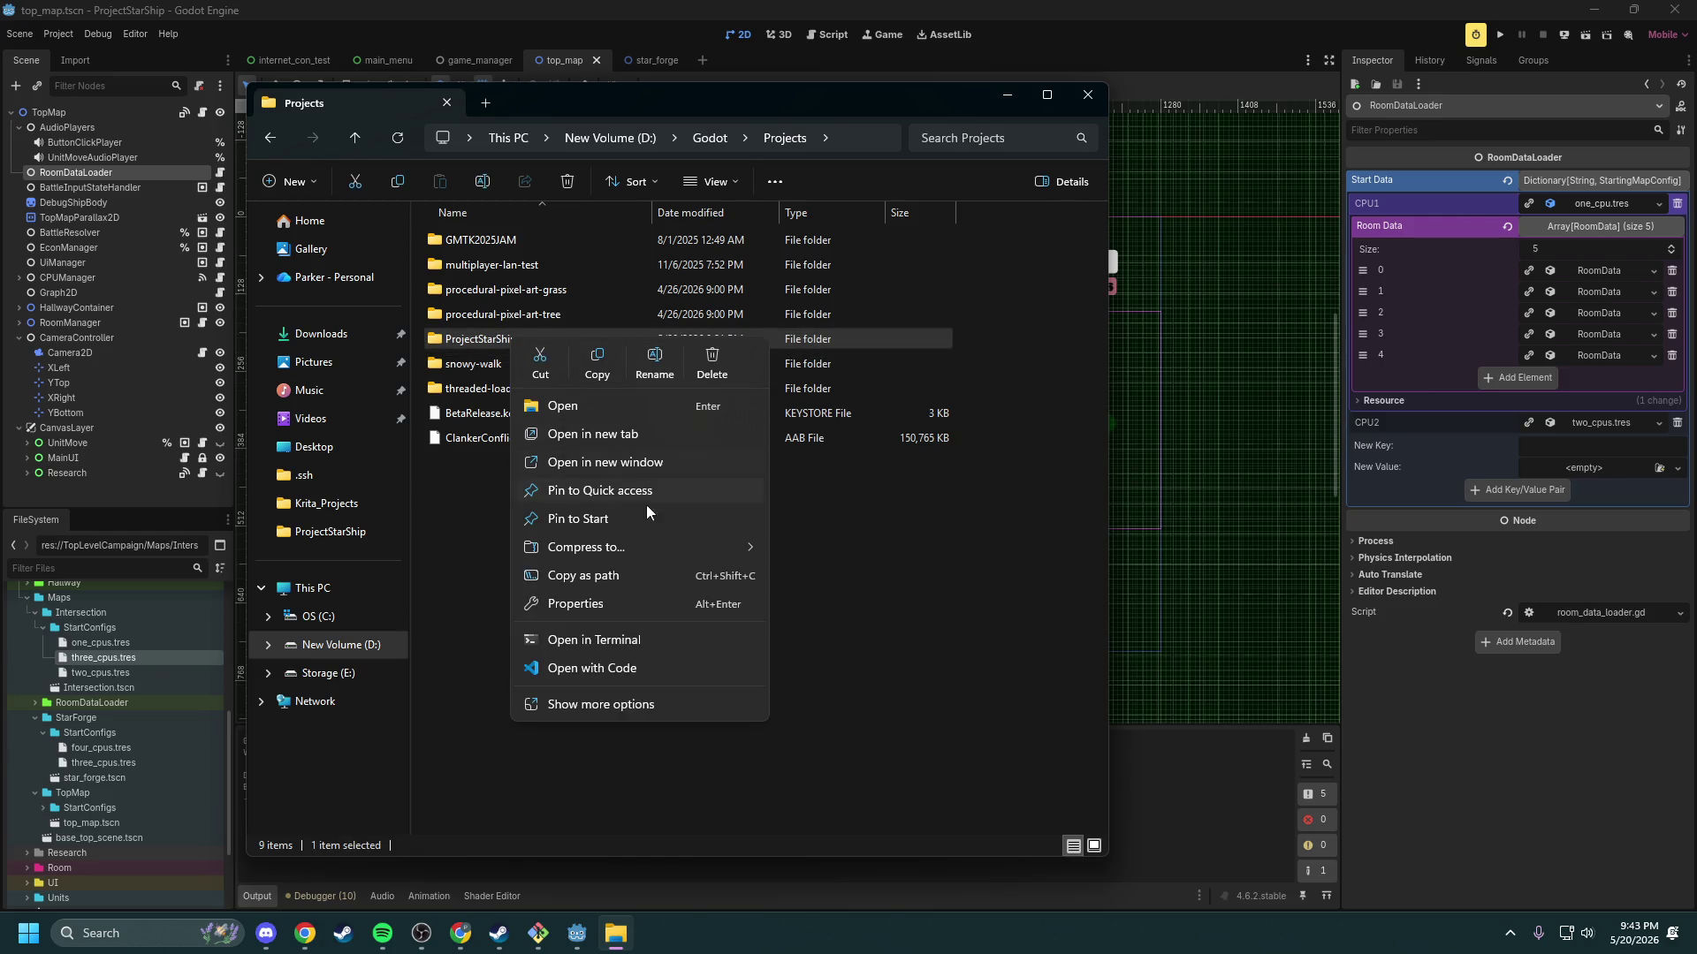
left_click(635, 715)
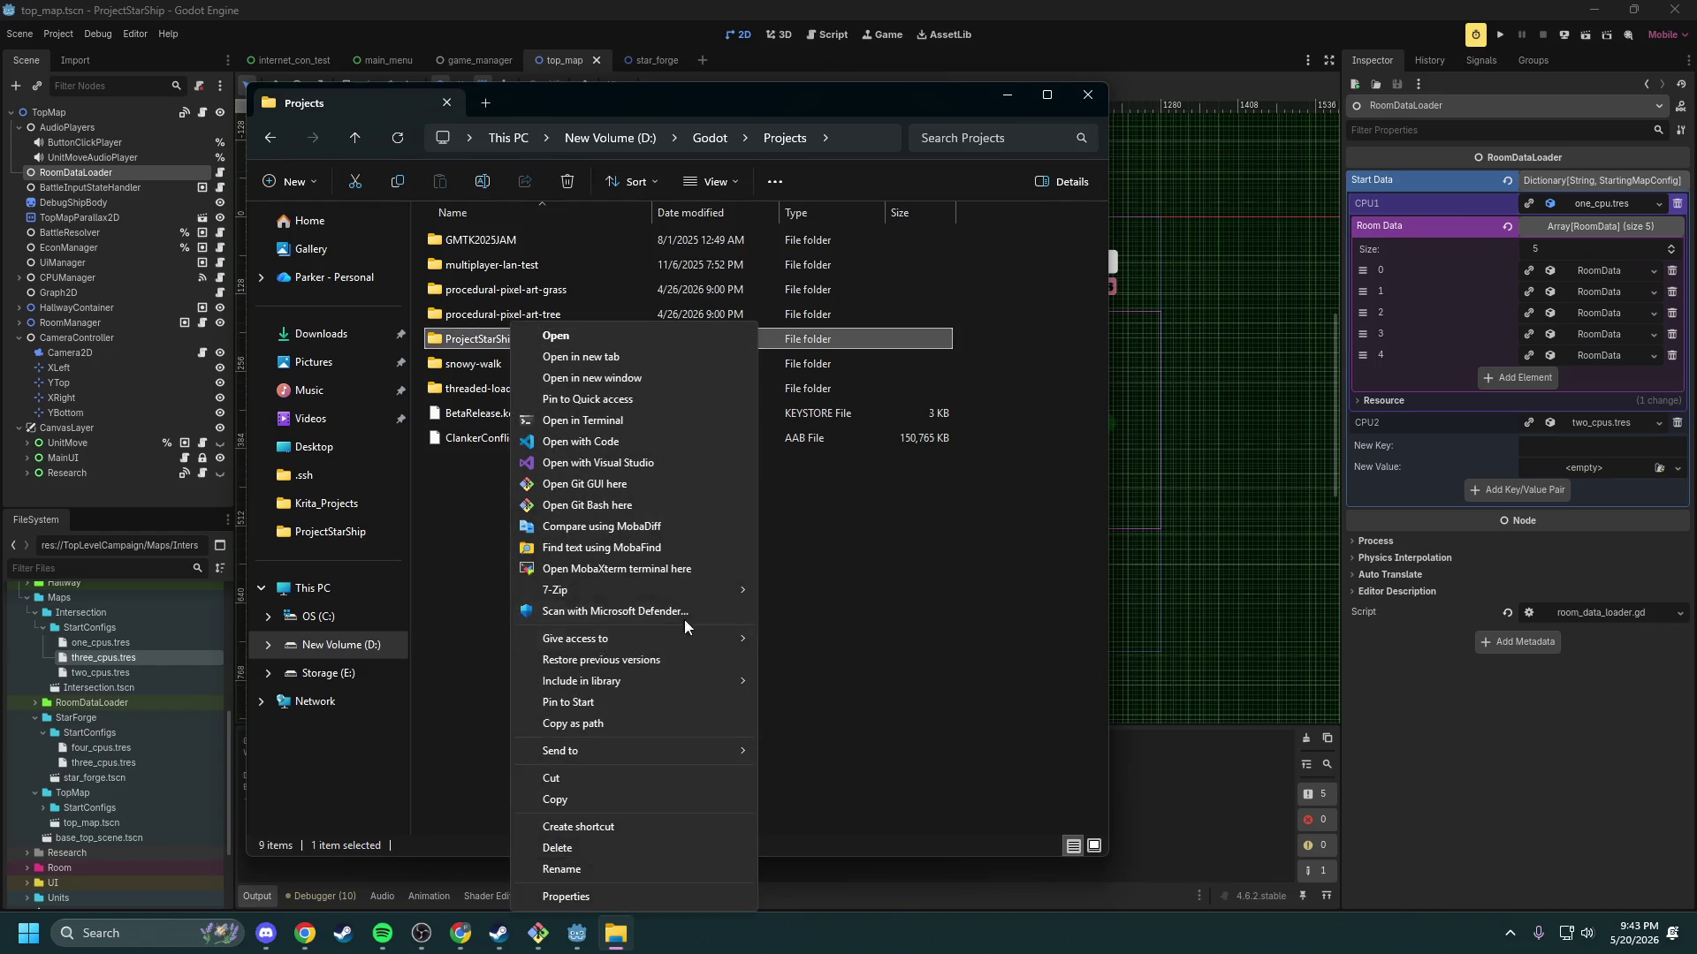
left_click(596, 897)
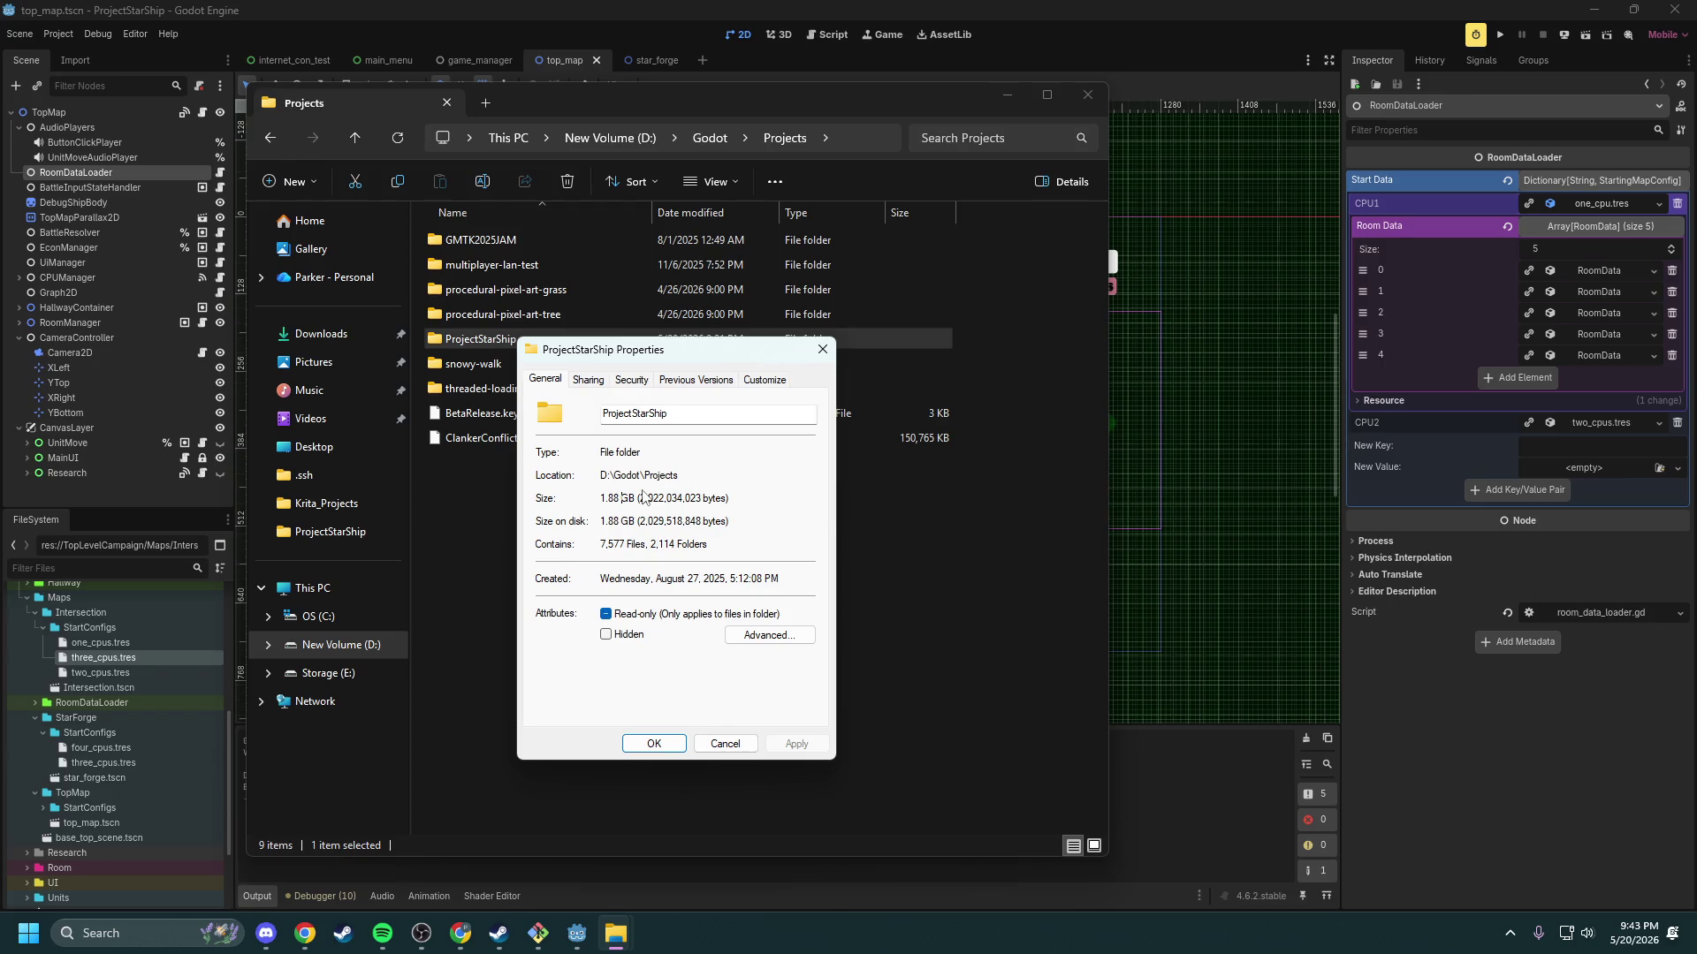
left_click_drag(636, 498, 601, 497)
left_click(608, 498)
left_click(822, 354)
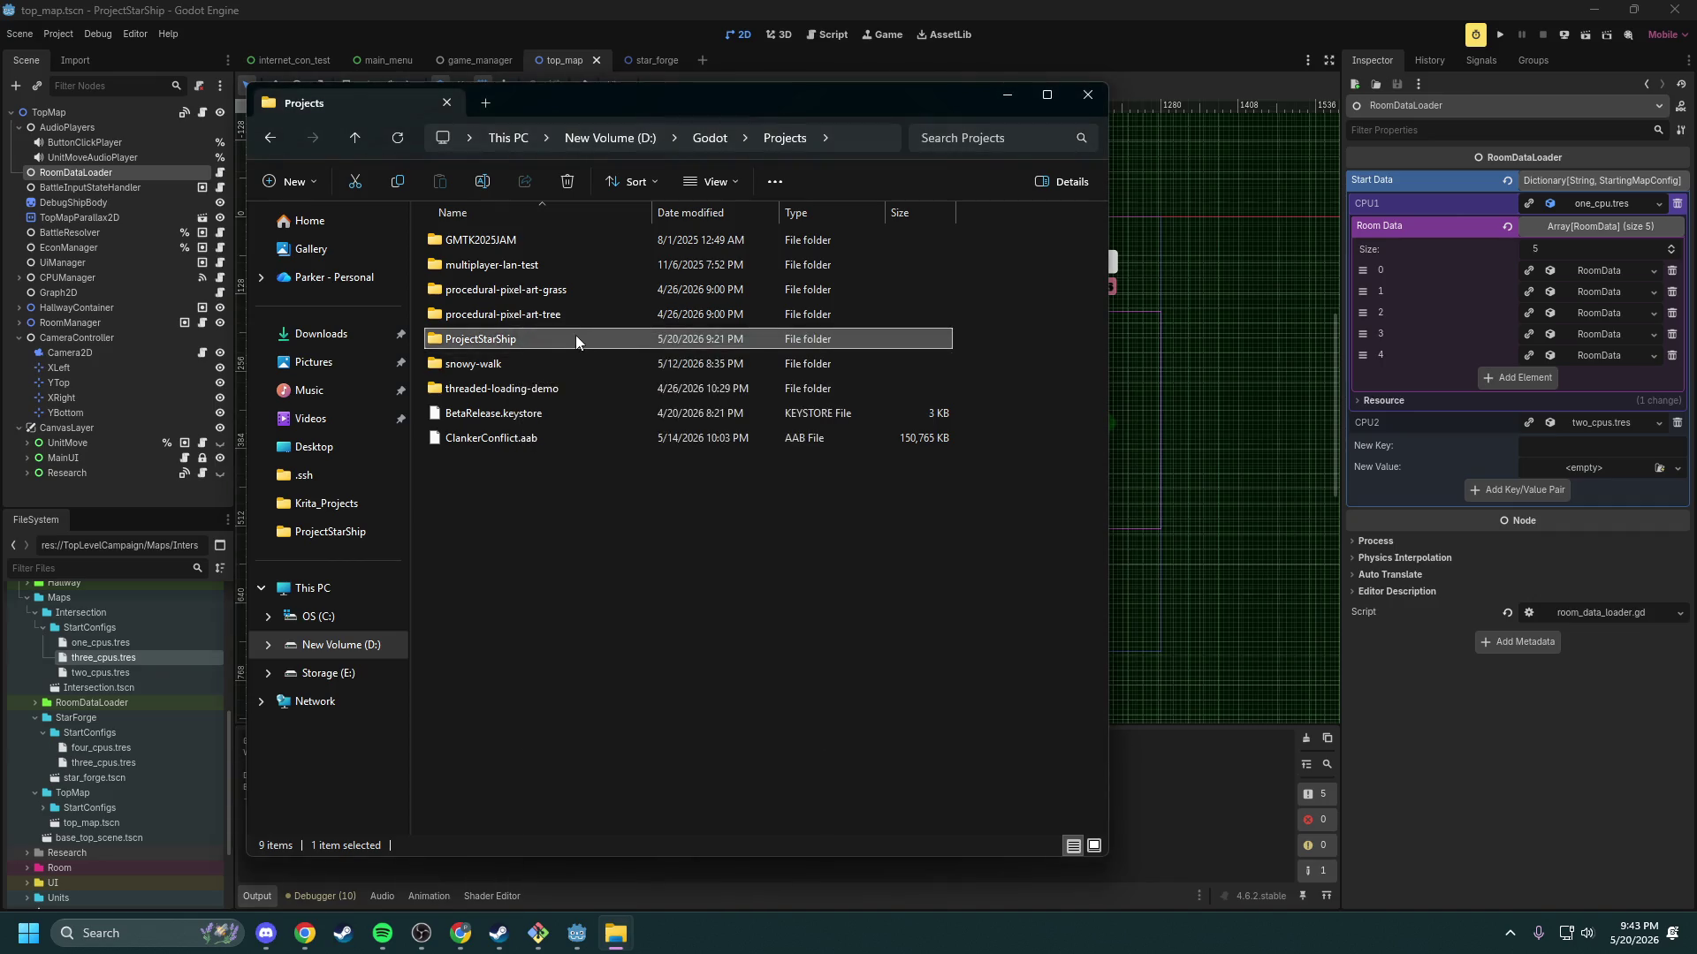
Step: Review the ProjectStarShip folder's exact byte size in its Properties window
double_click(575, 338)
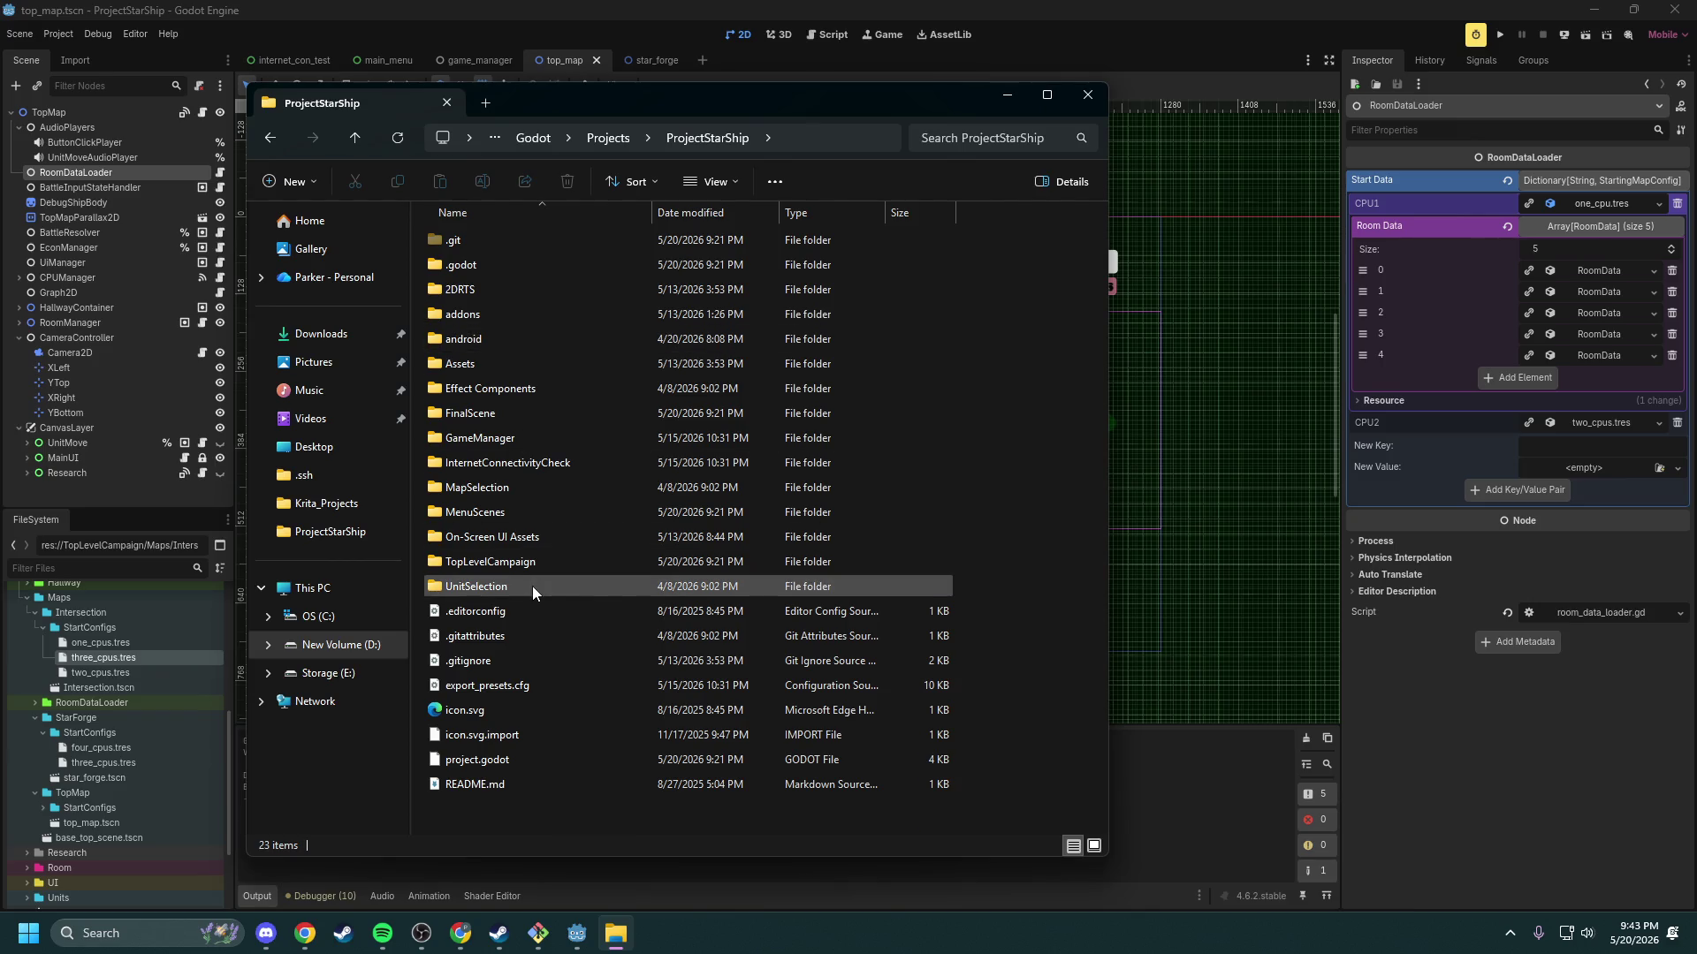
left_click(639, 147)
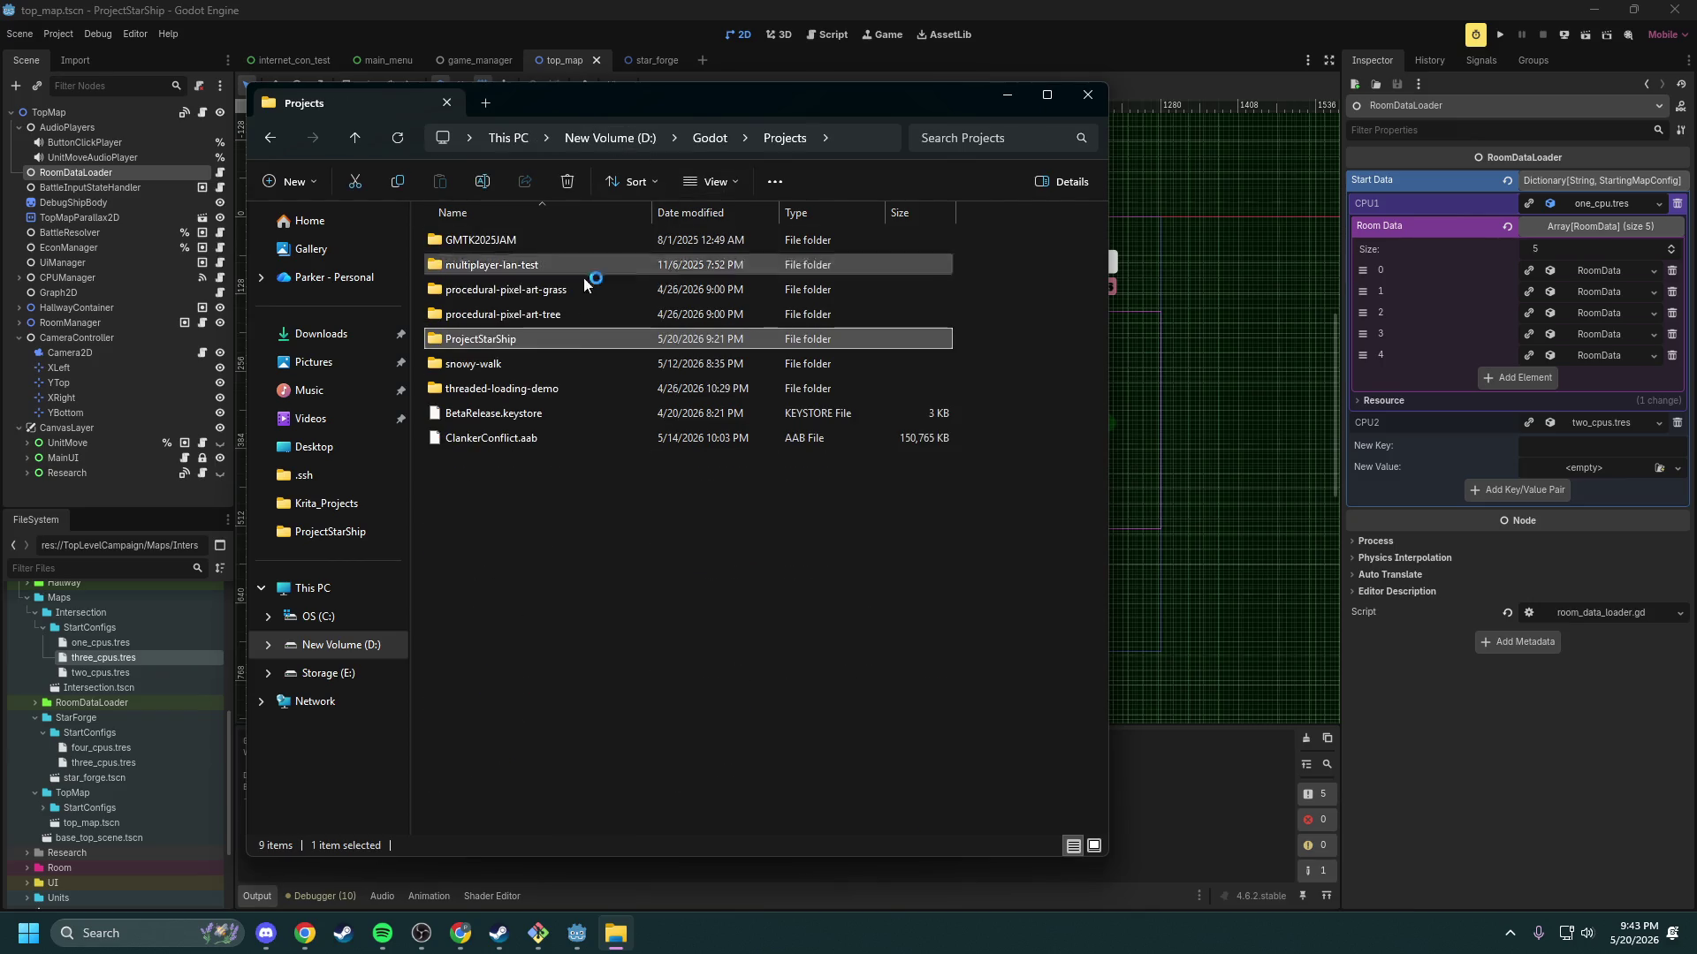
right_click(514, 340)
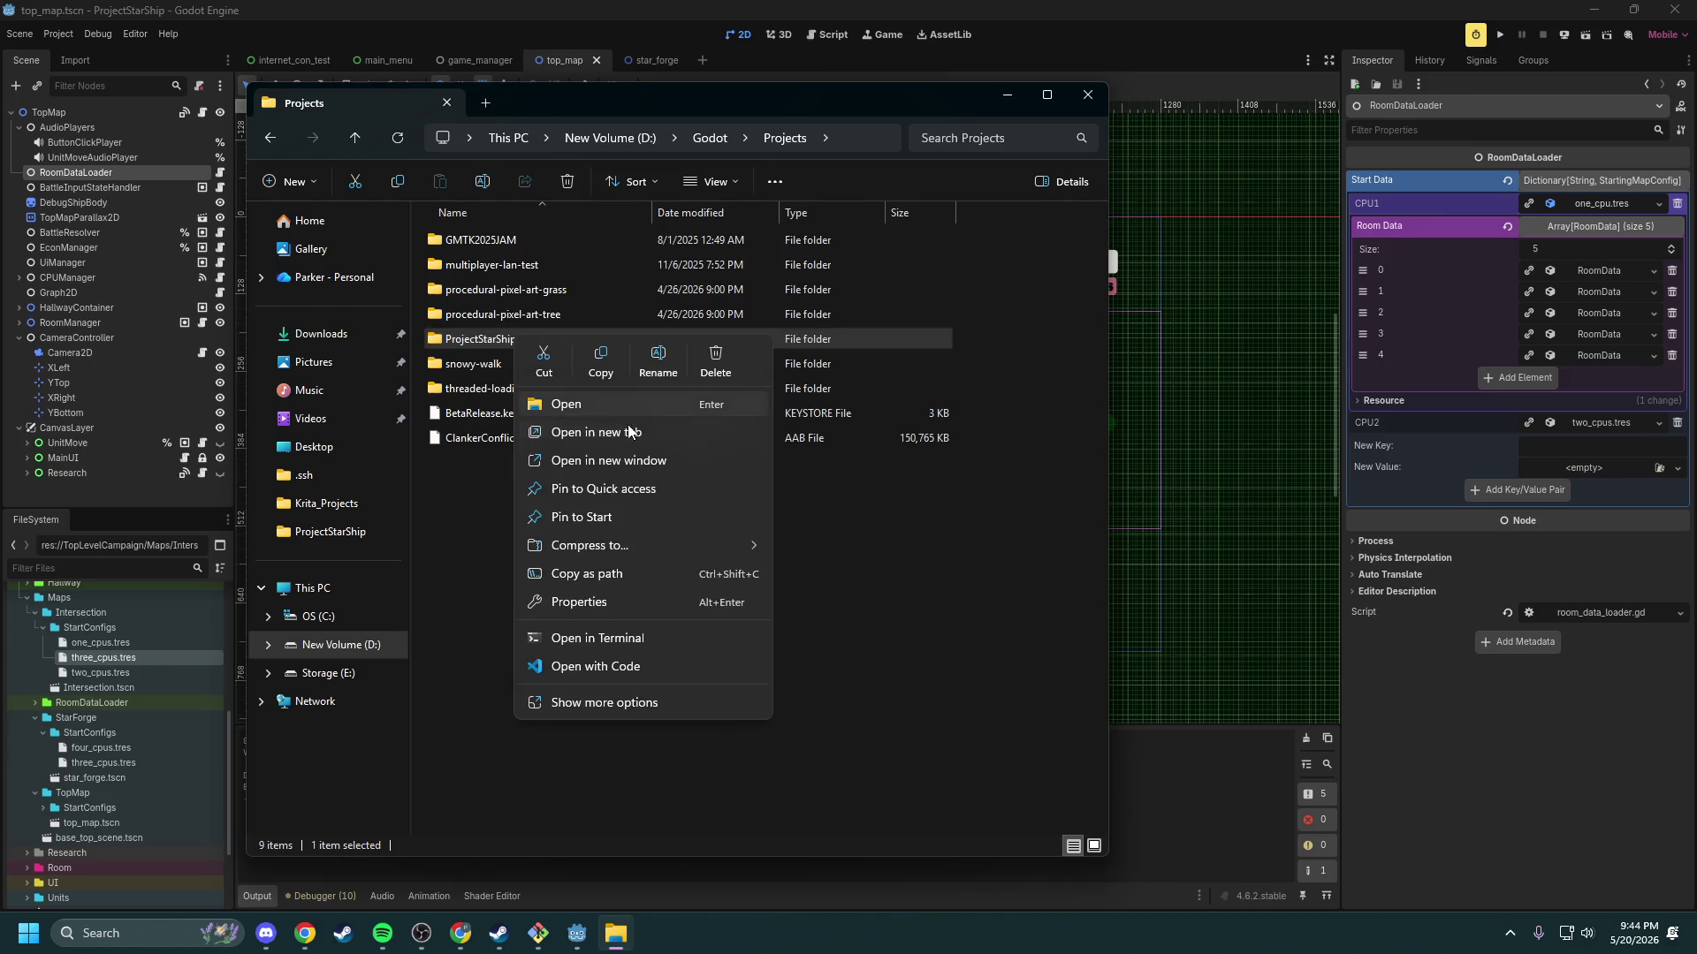
left_click(638, 703)
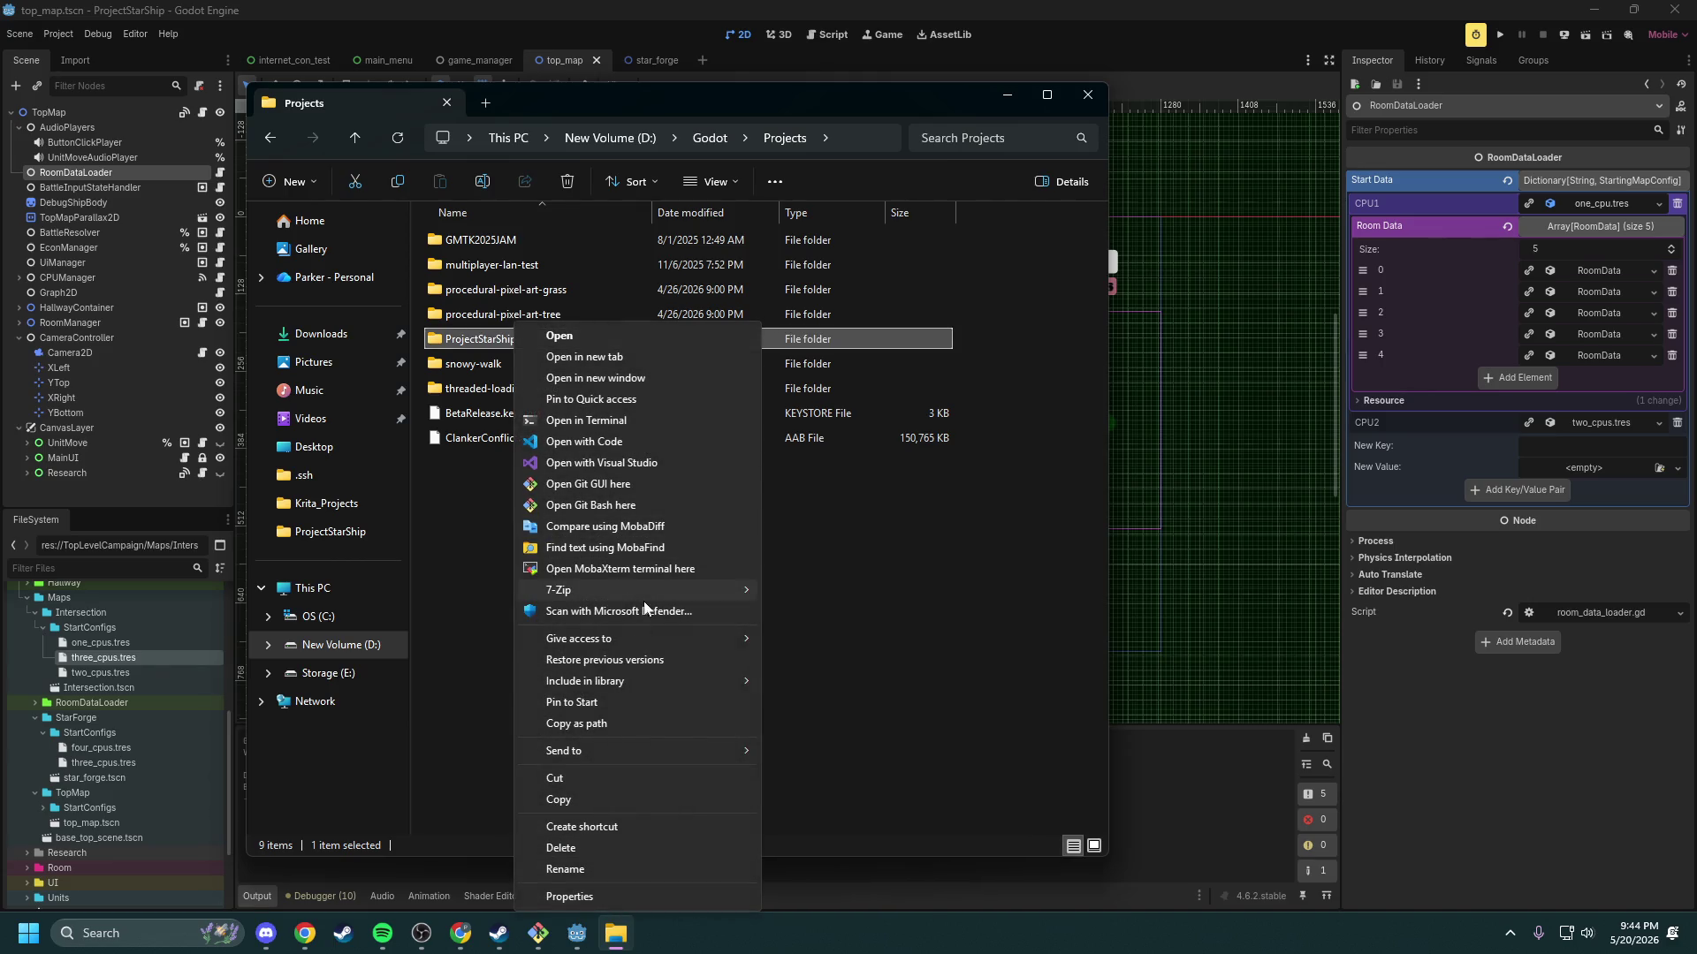
left_click(613, 894)
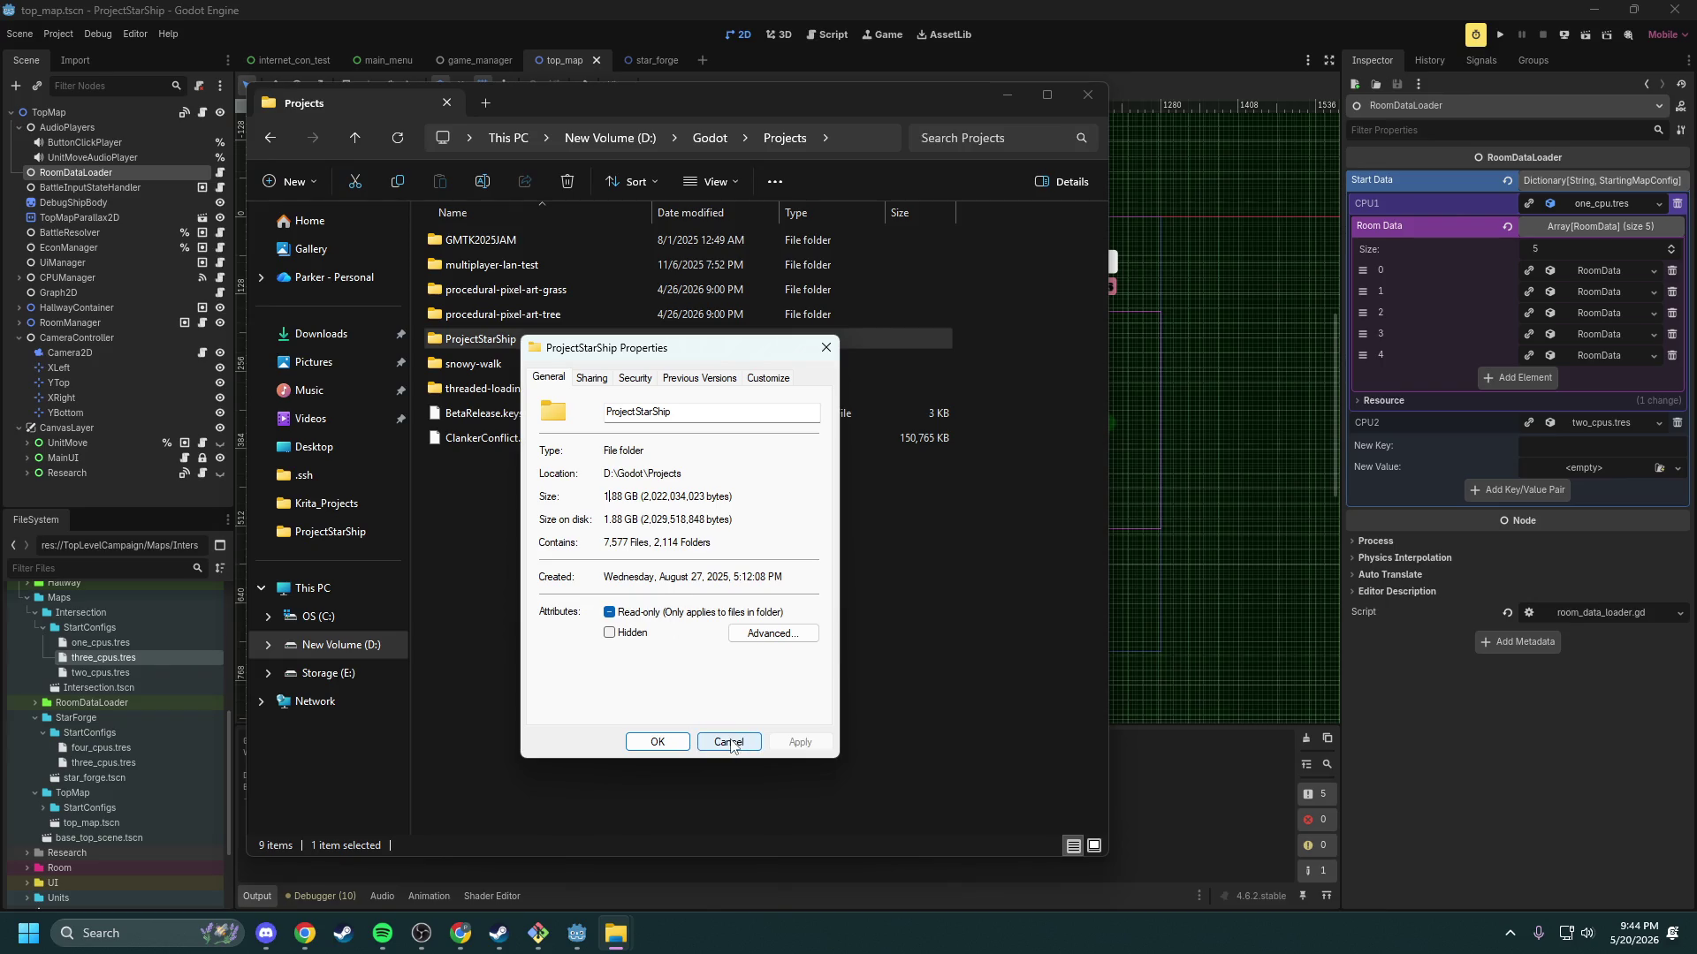
mouse_move(641, 497)
left_mouse_down()
mouse_move(724, 497)
mouse_move(713, 514)
left_mouse_up()
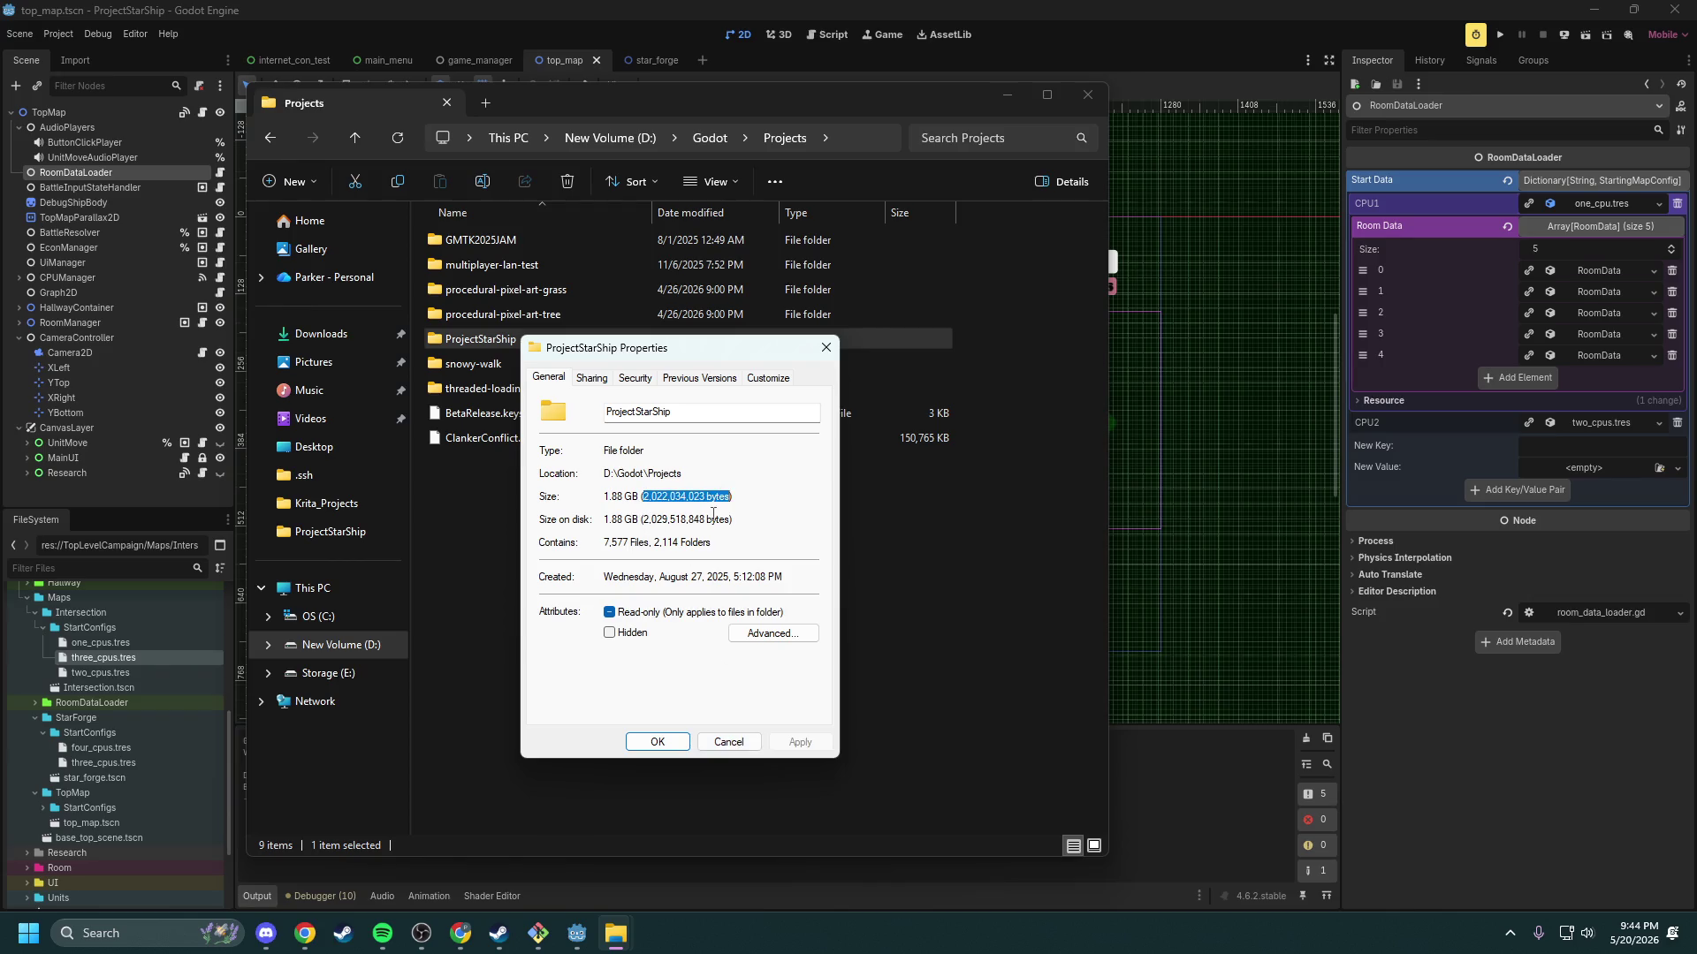
left_click(682, 502)
left_click(729, 745)
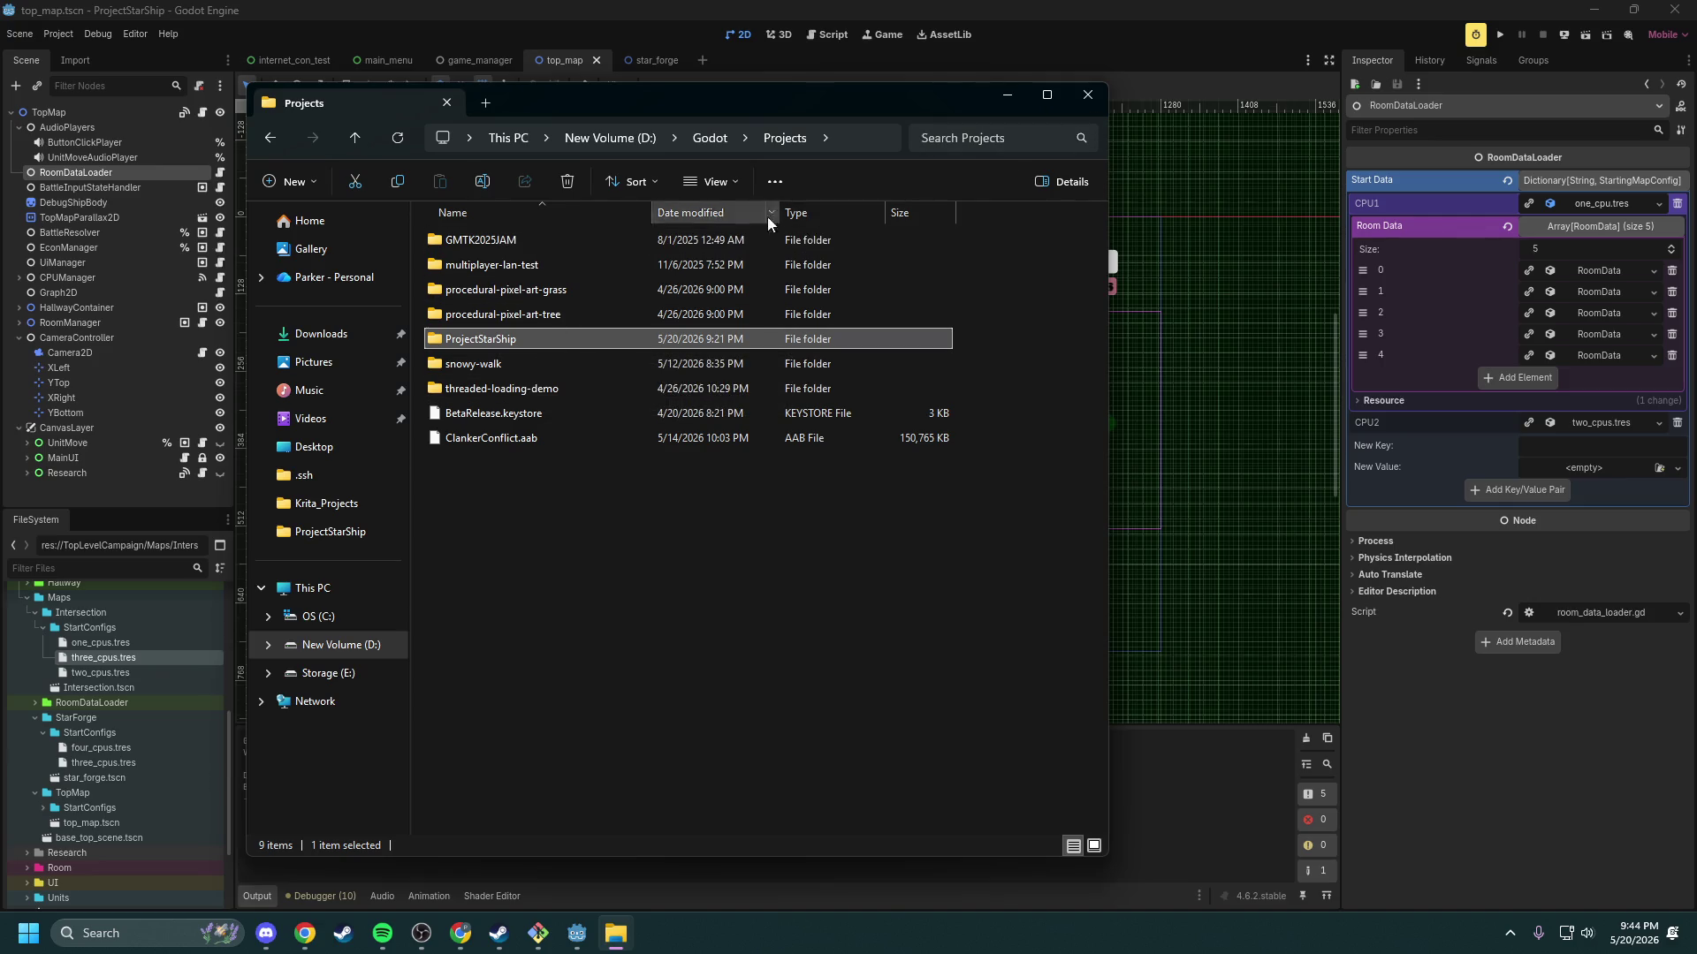
Step: Check GMTK2025JAM's size on disk (375 MB), then close the Projects window
right_click(521, 242)
left_click(514, 240)
right_click(513, 243)
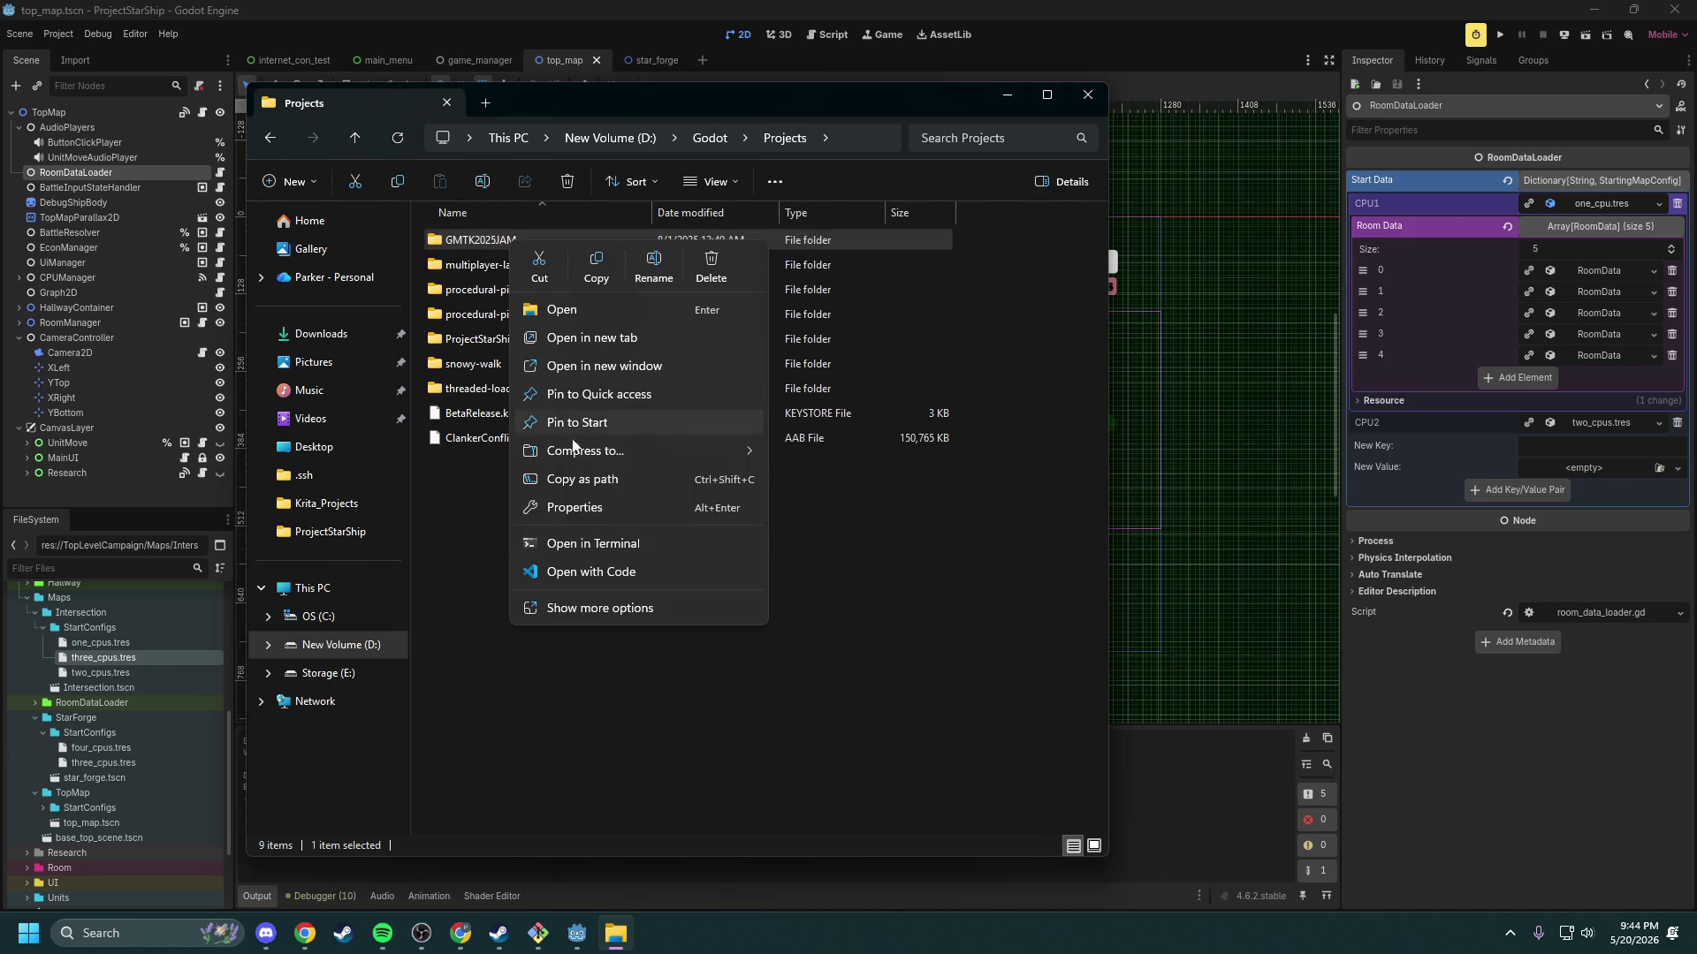
left_click(613, 608)
left_click(592, 807)
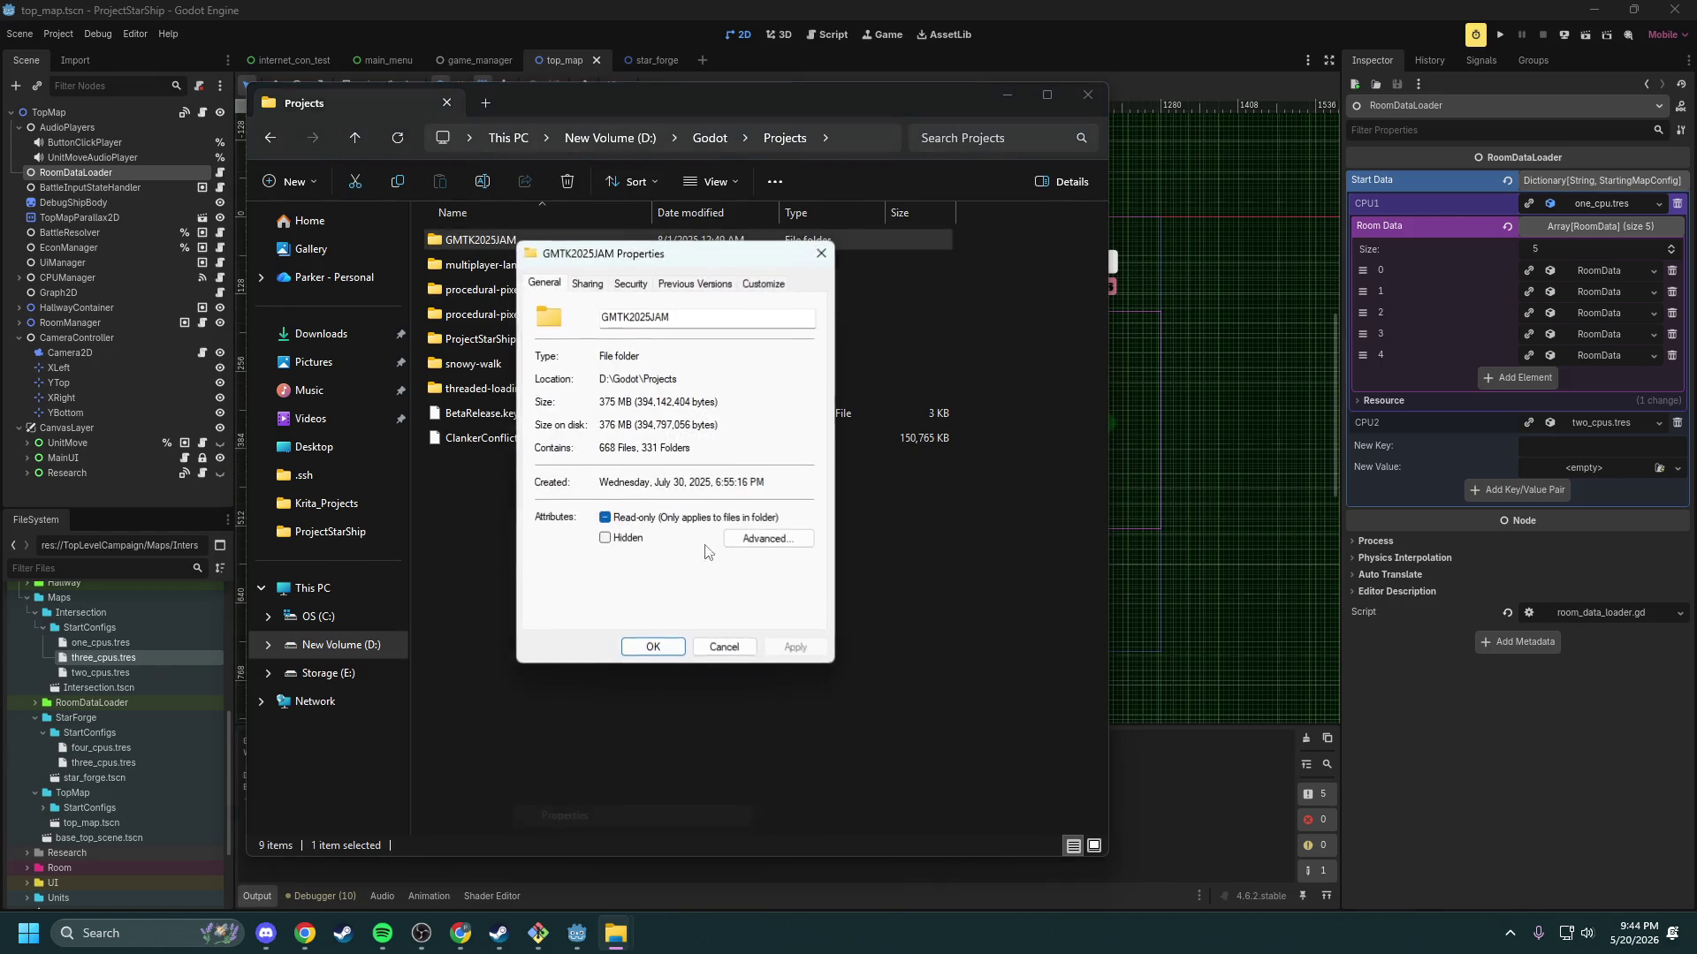
left_click_drag(719, 425, 541, 423)
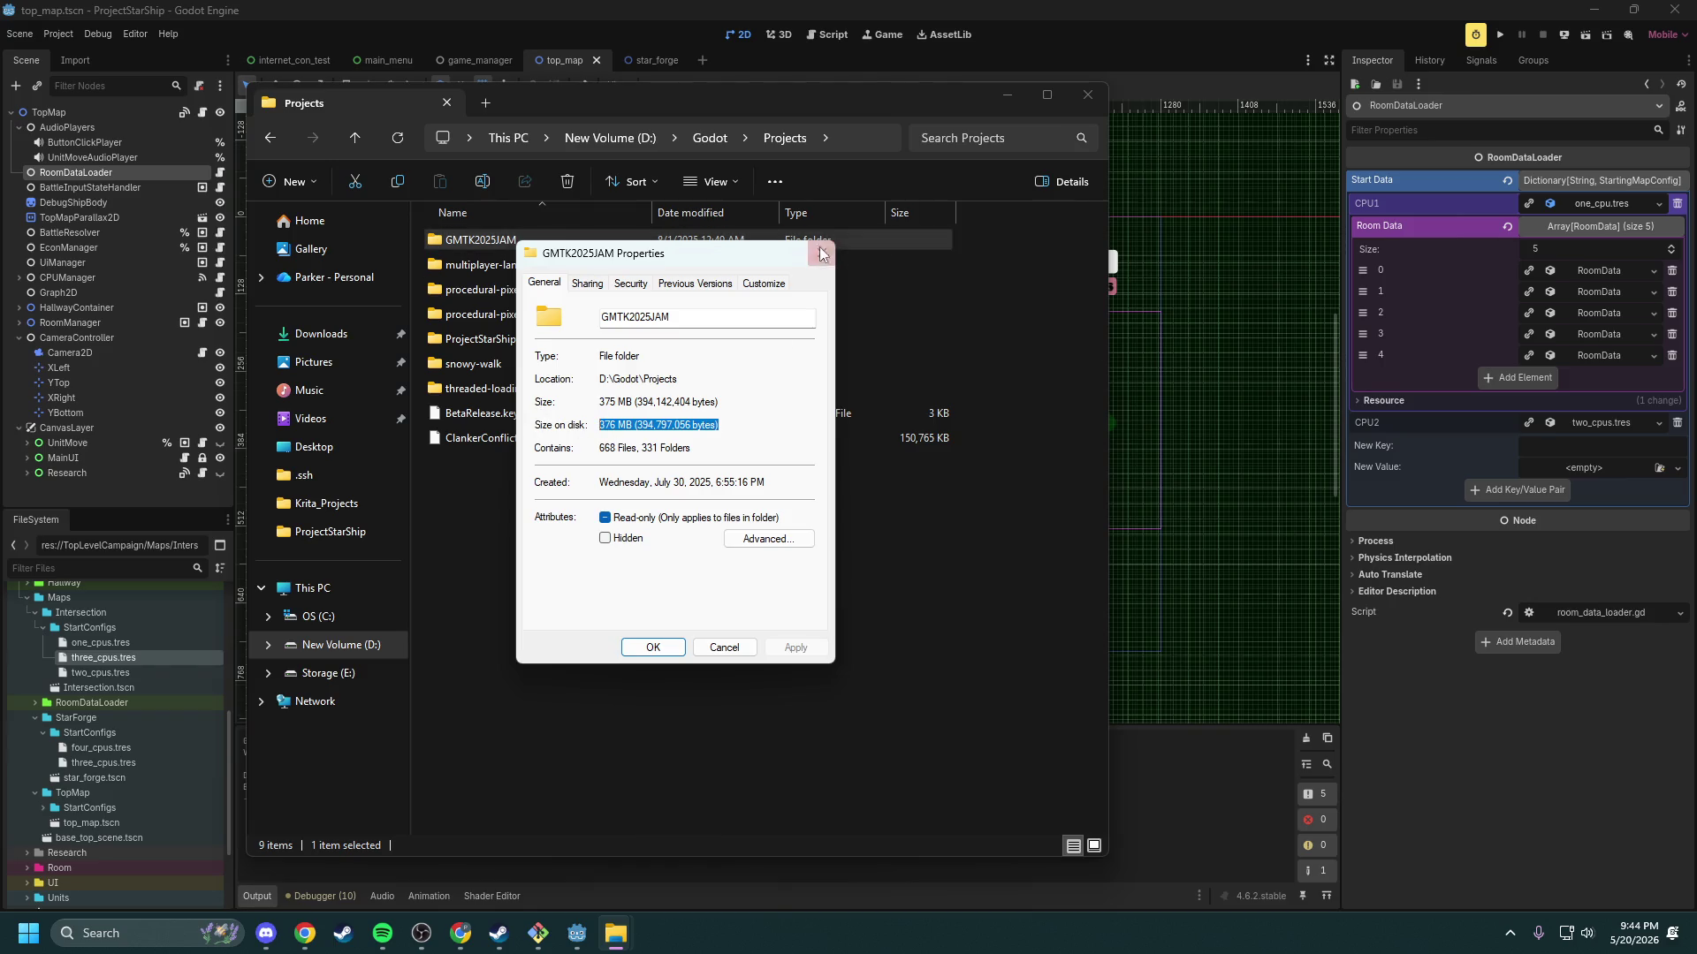
left_click(821, 253)
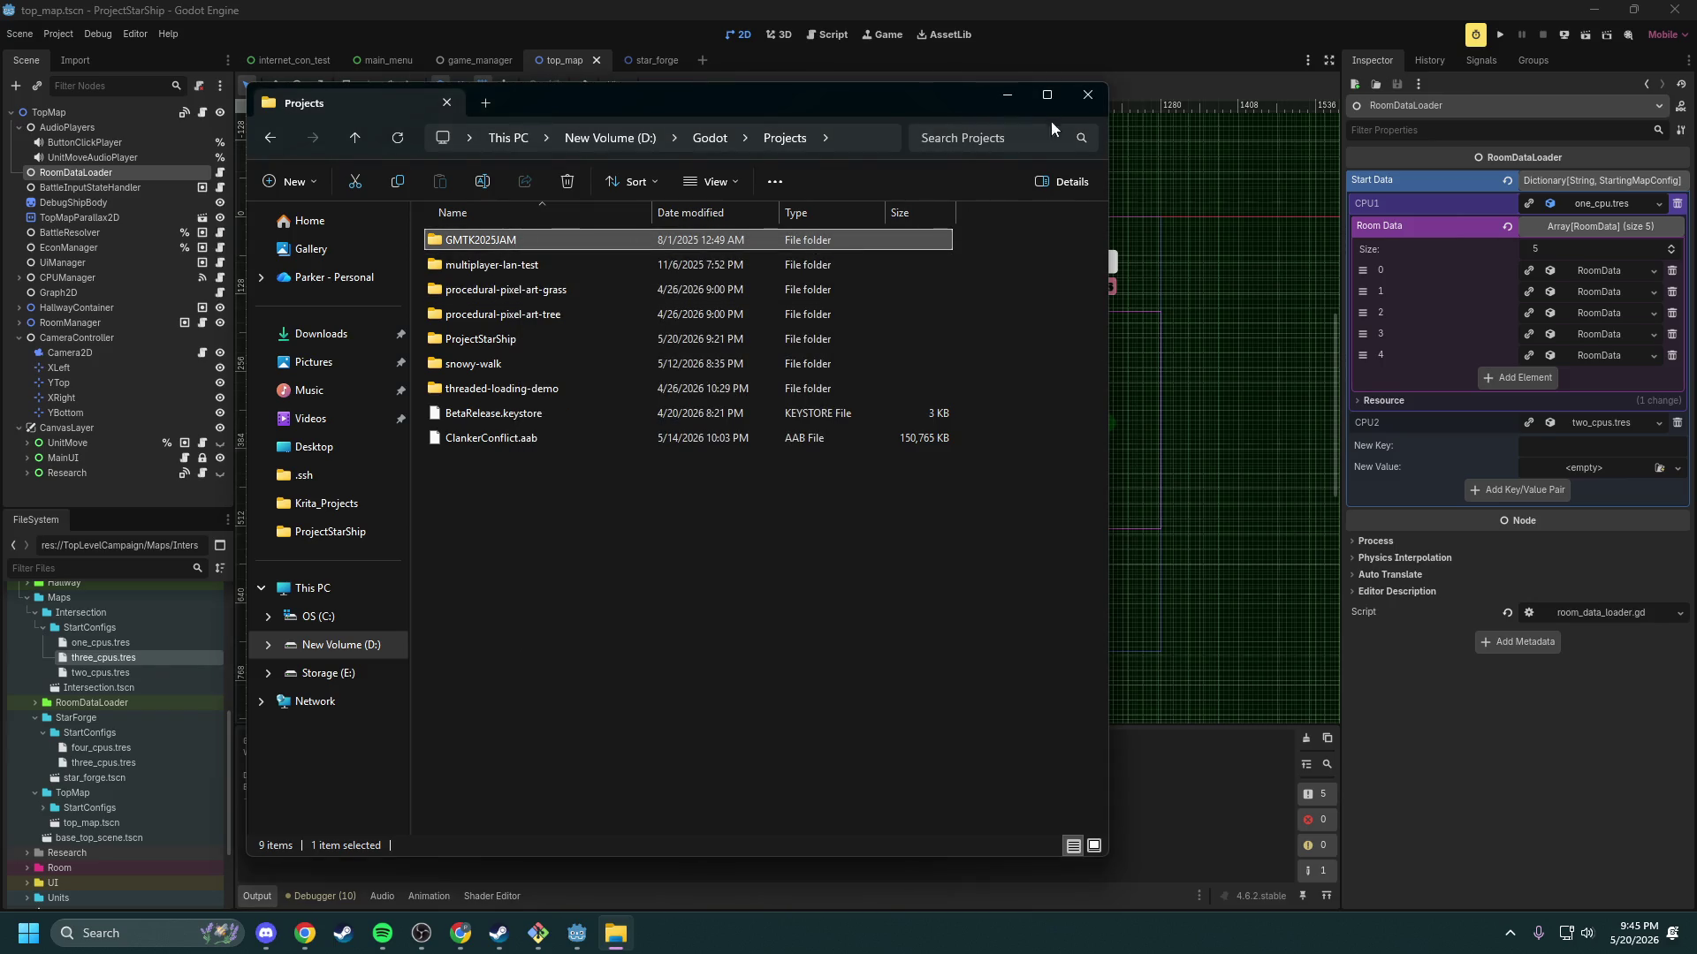
left_click(1085, 96)
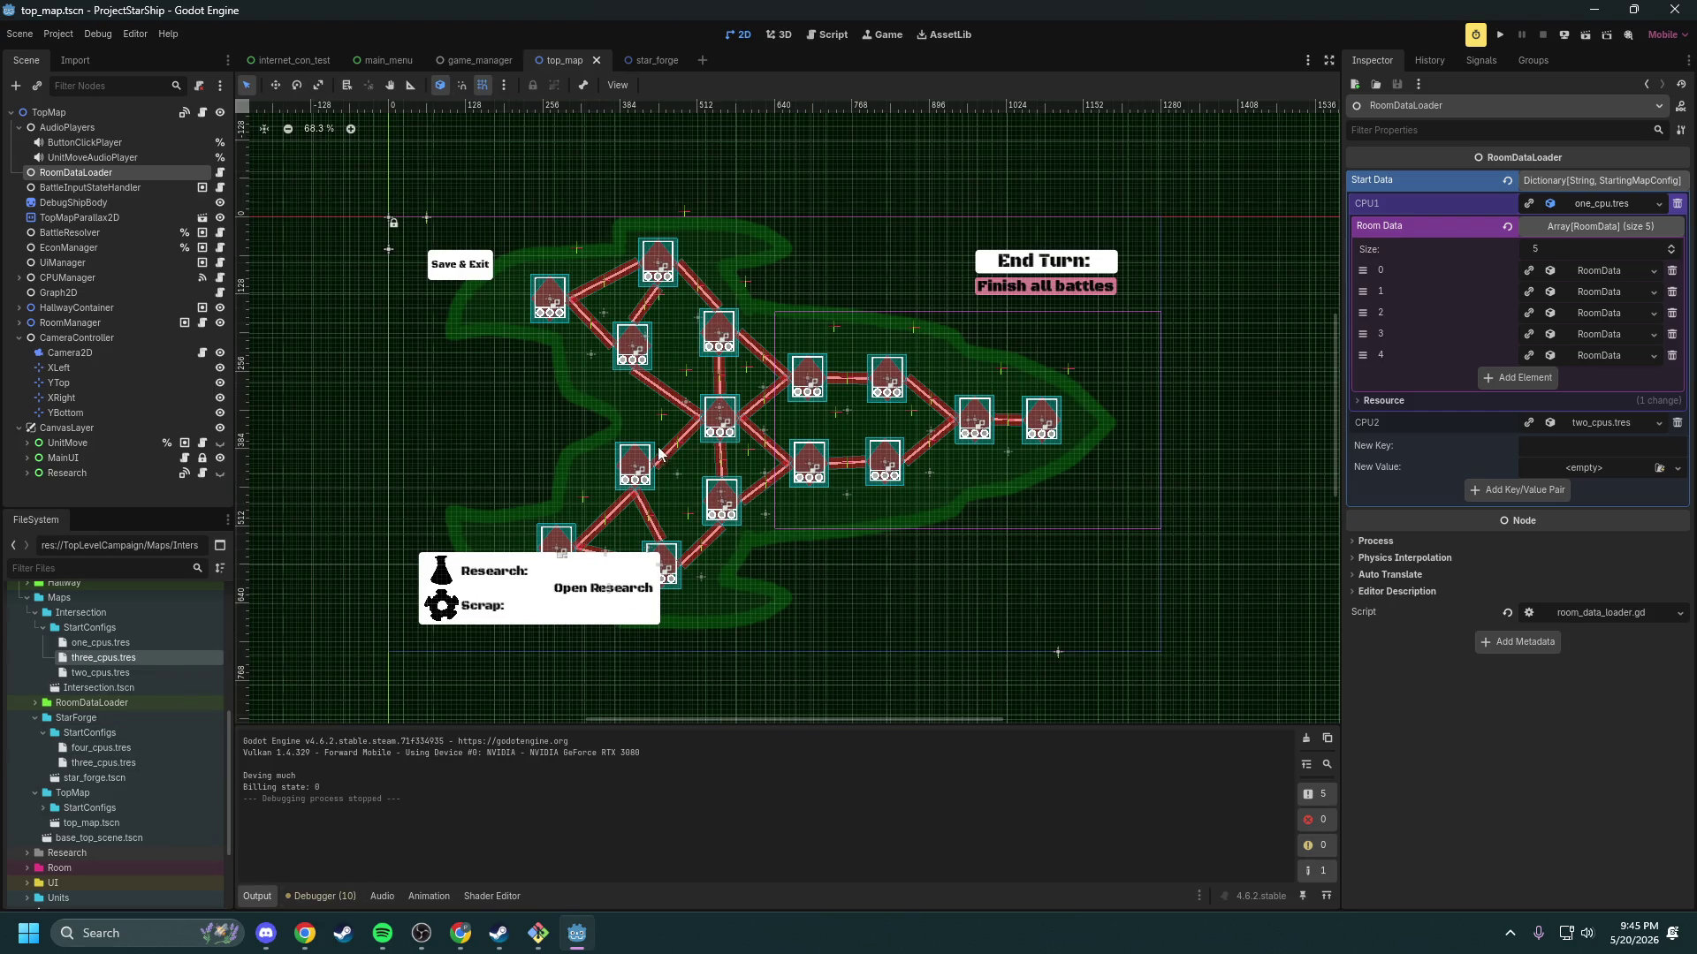
scroll(659, 454, "up", 4)
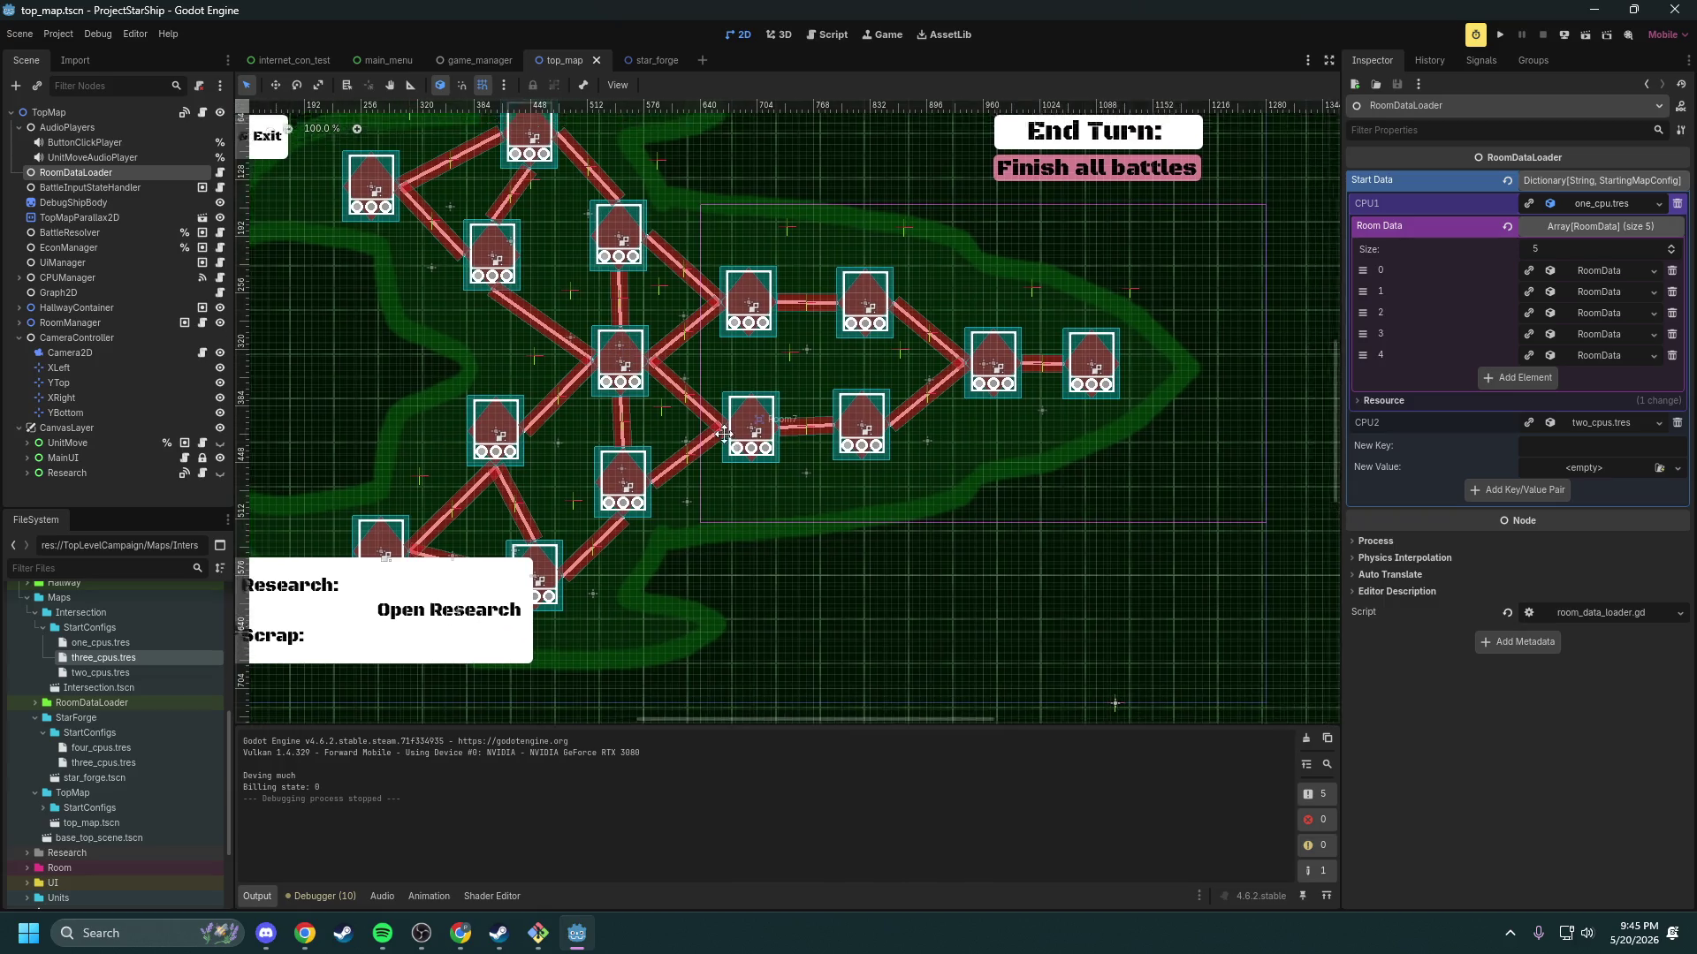
scroll(733, 433, "down", 2)
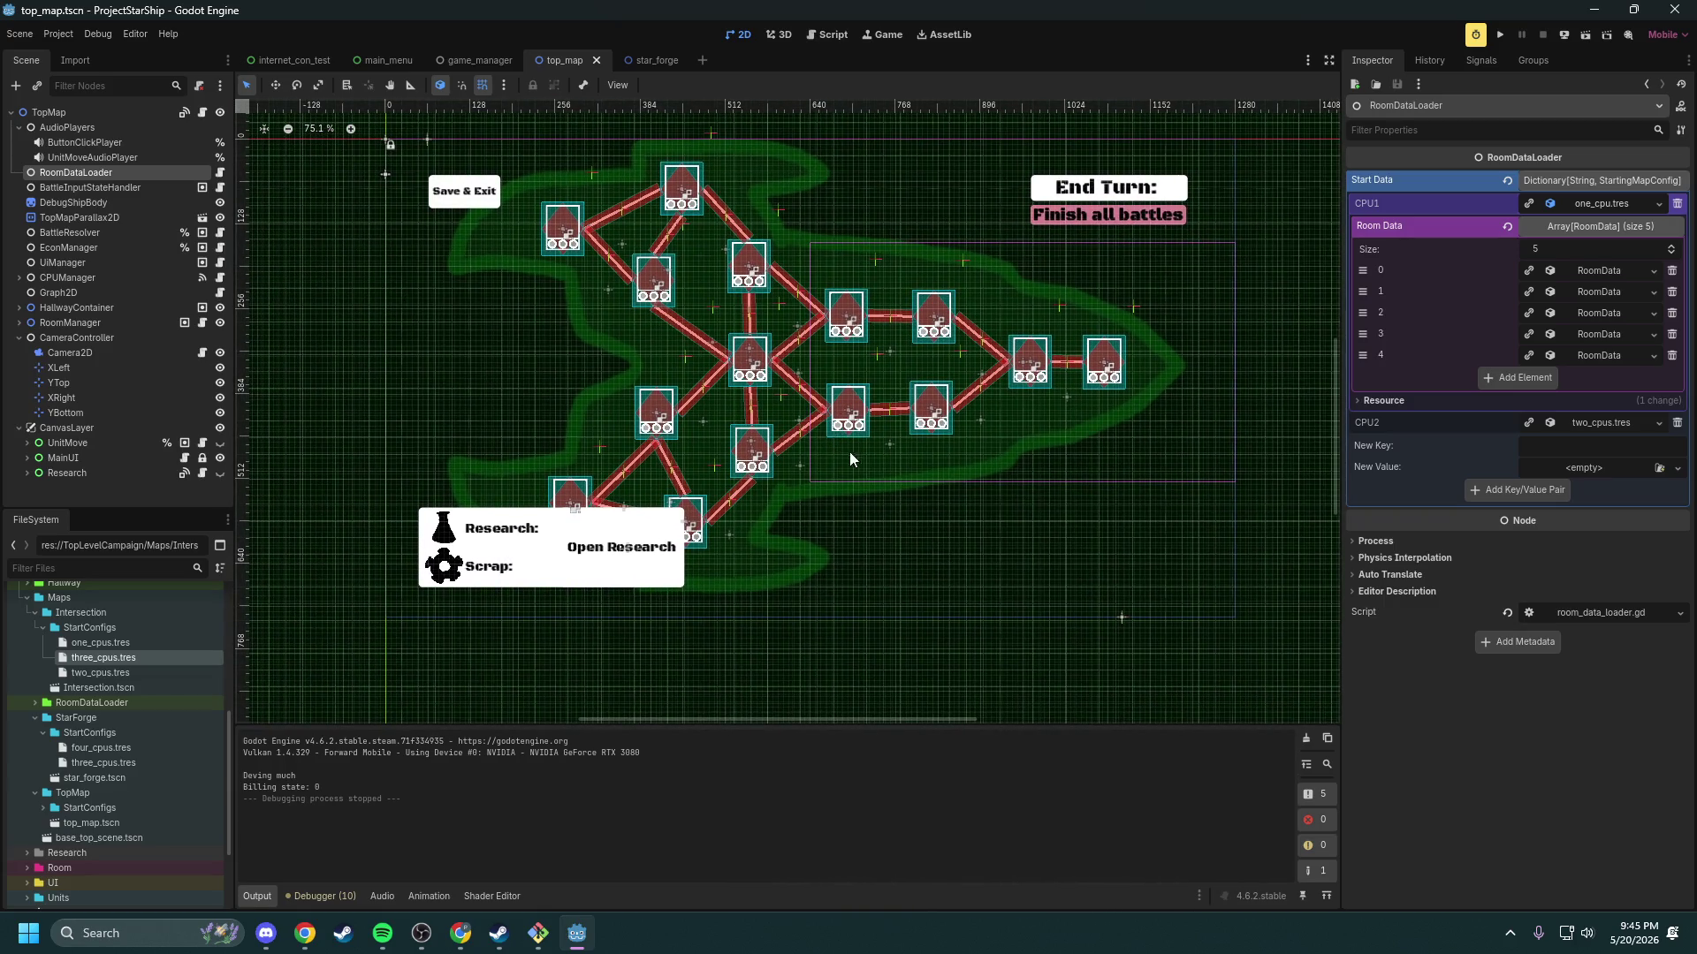
mouse_move(1520, 11)
left_mouse_down()
mouse_move(1163, 92)
mouse_move(1190, 113)
mouse_move(1255, 2)
left_mouse_up()
key("alt+Tab")
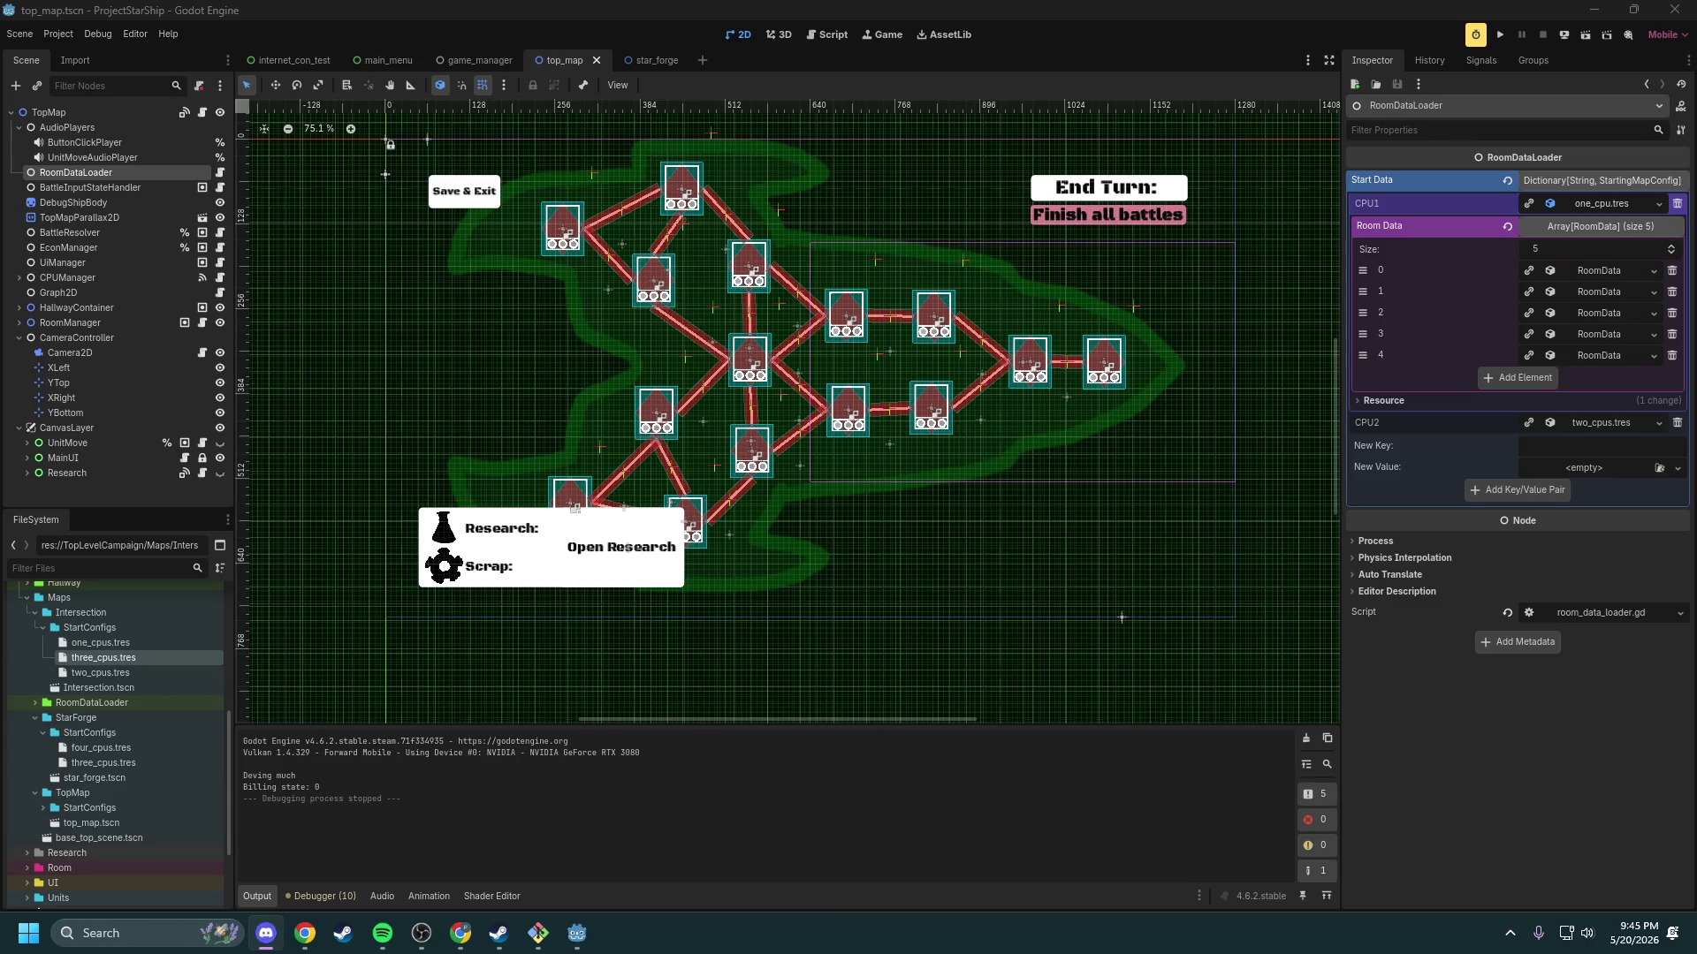
key("alt+Tab")
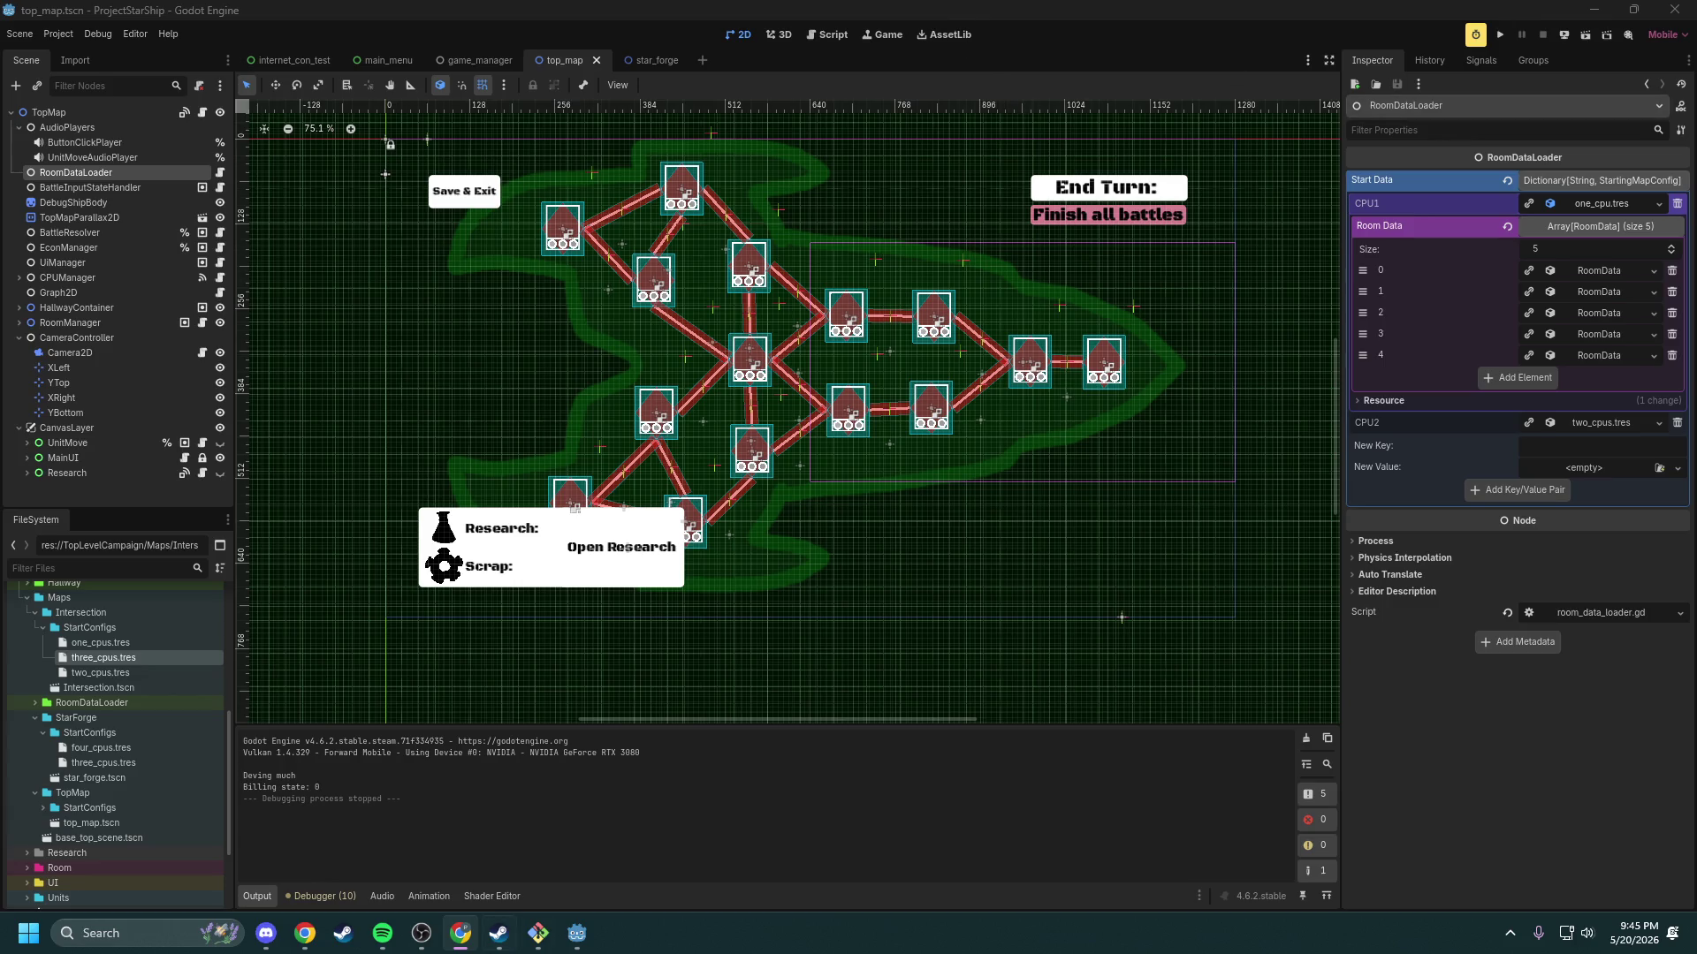
Step: Run 'git status' in Git Bash, confirming Dev is up to date with nothing to commit
left_click(538, 933)
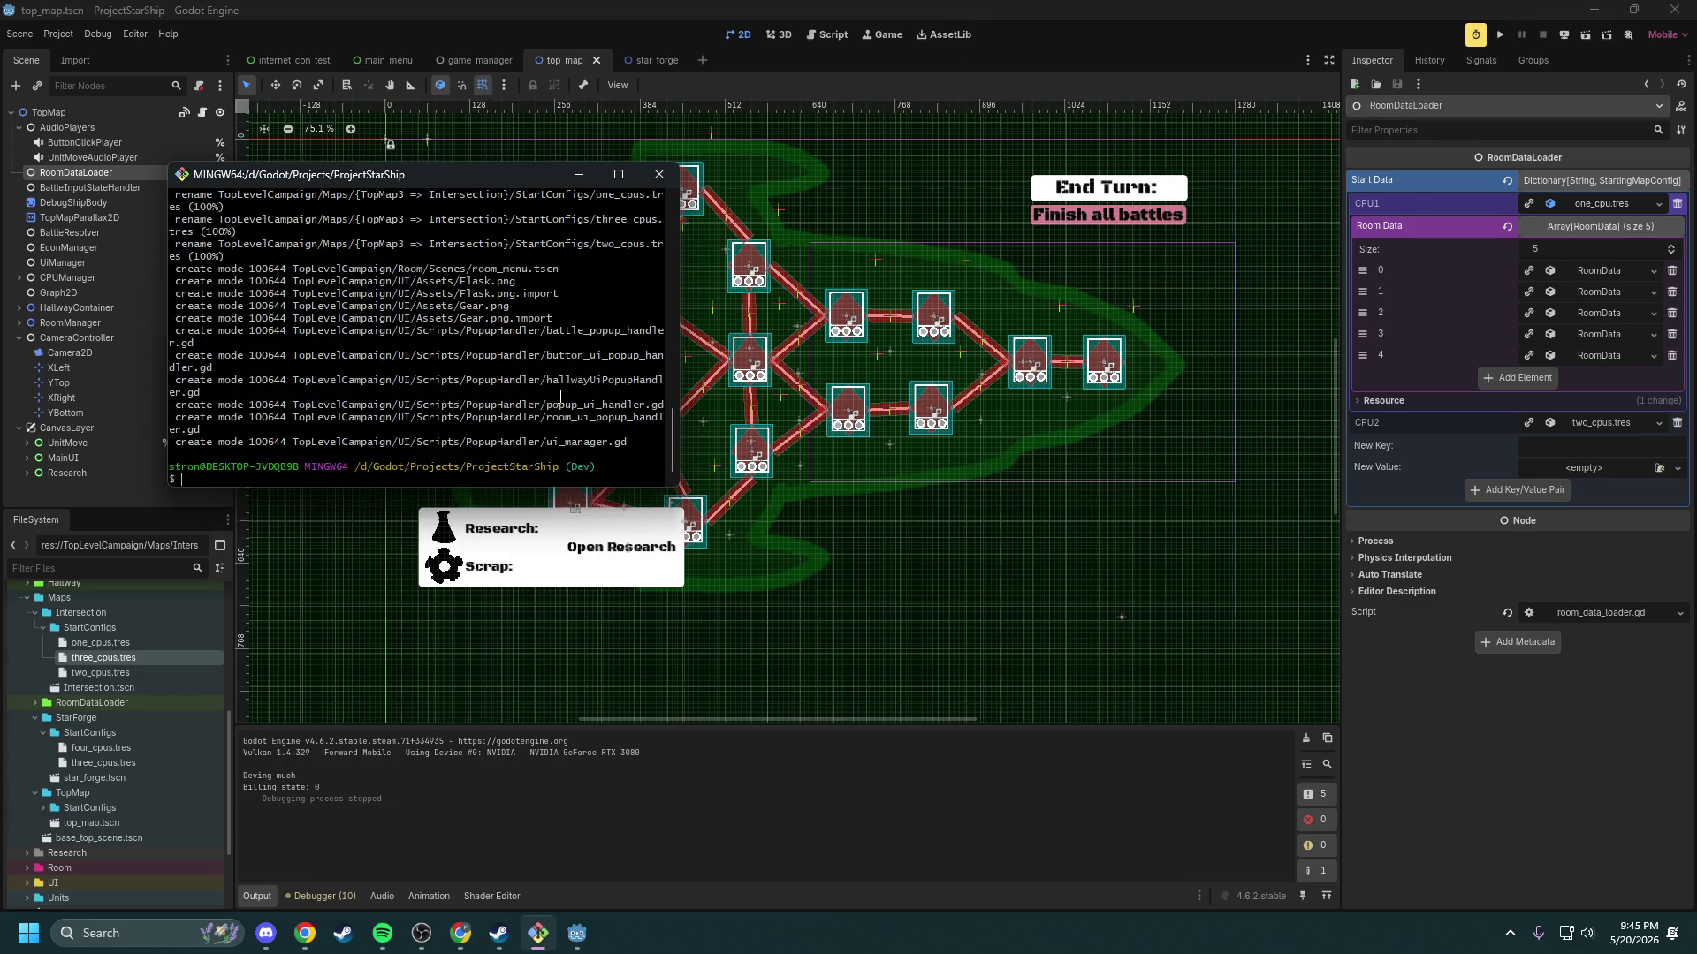
type("git status")
key("Return")
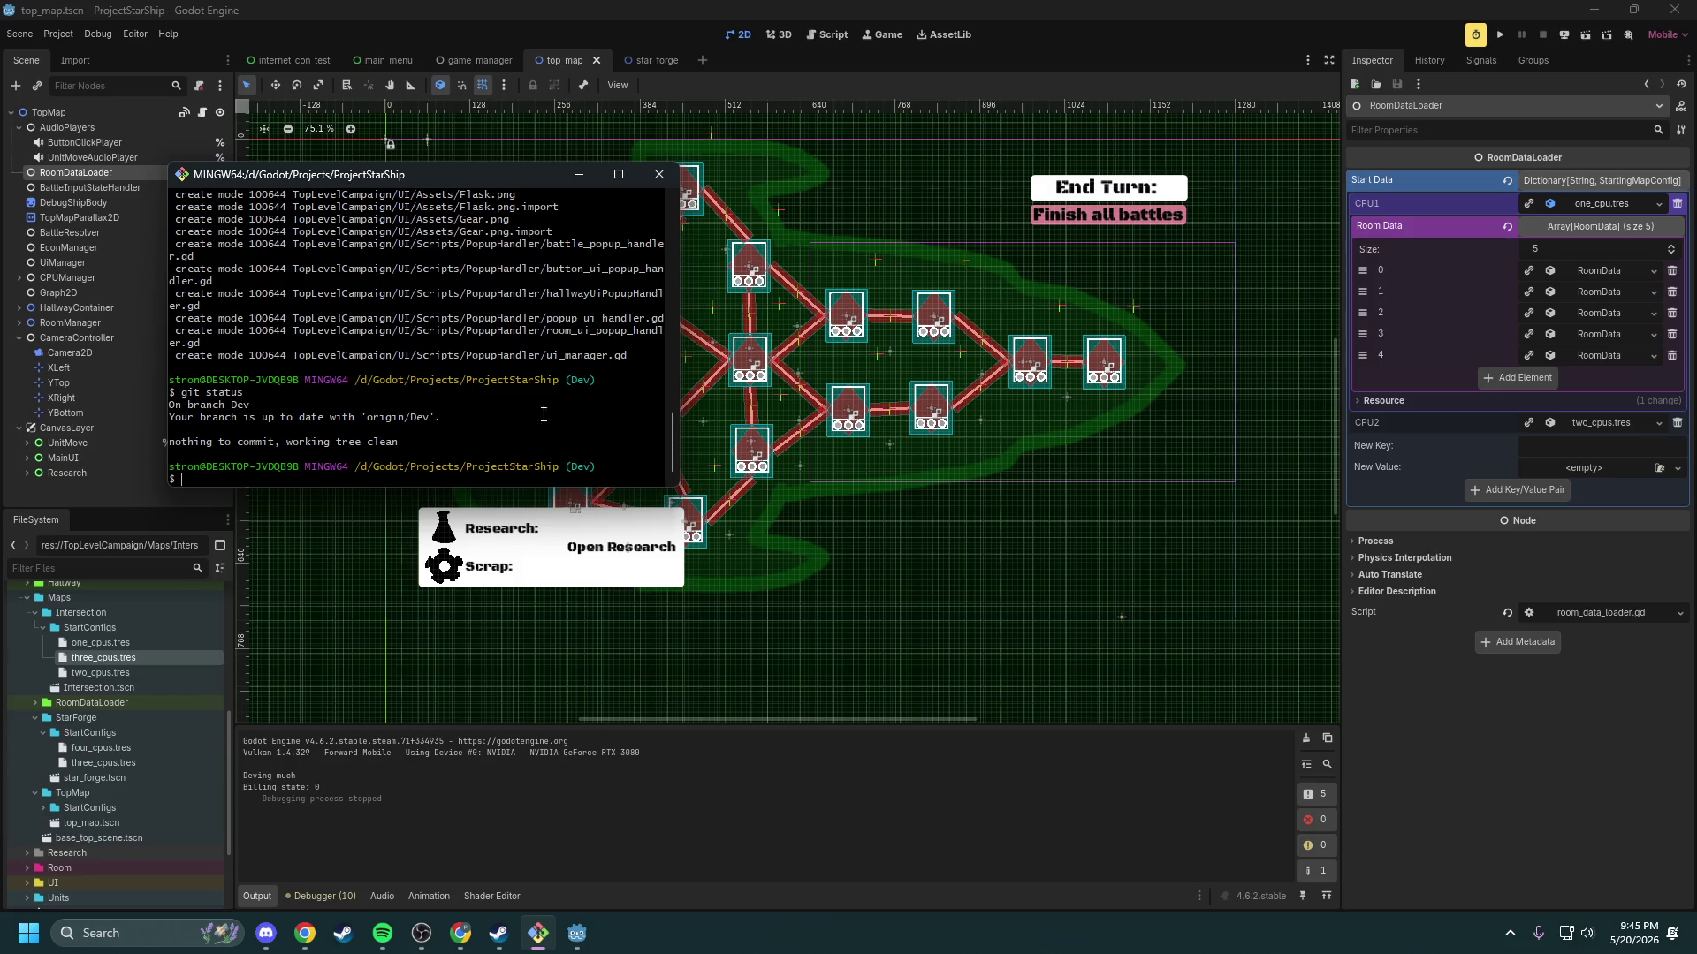
left_click(1593, 271)
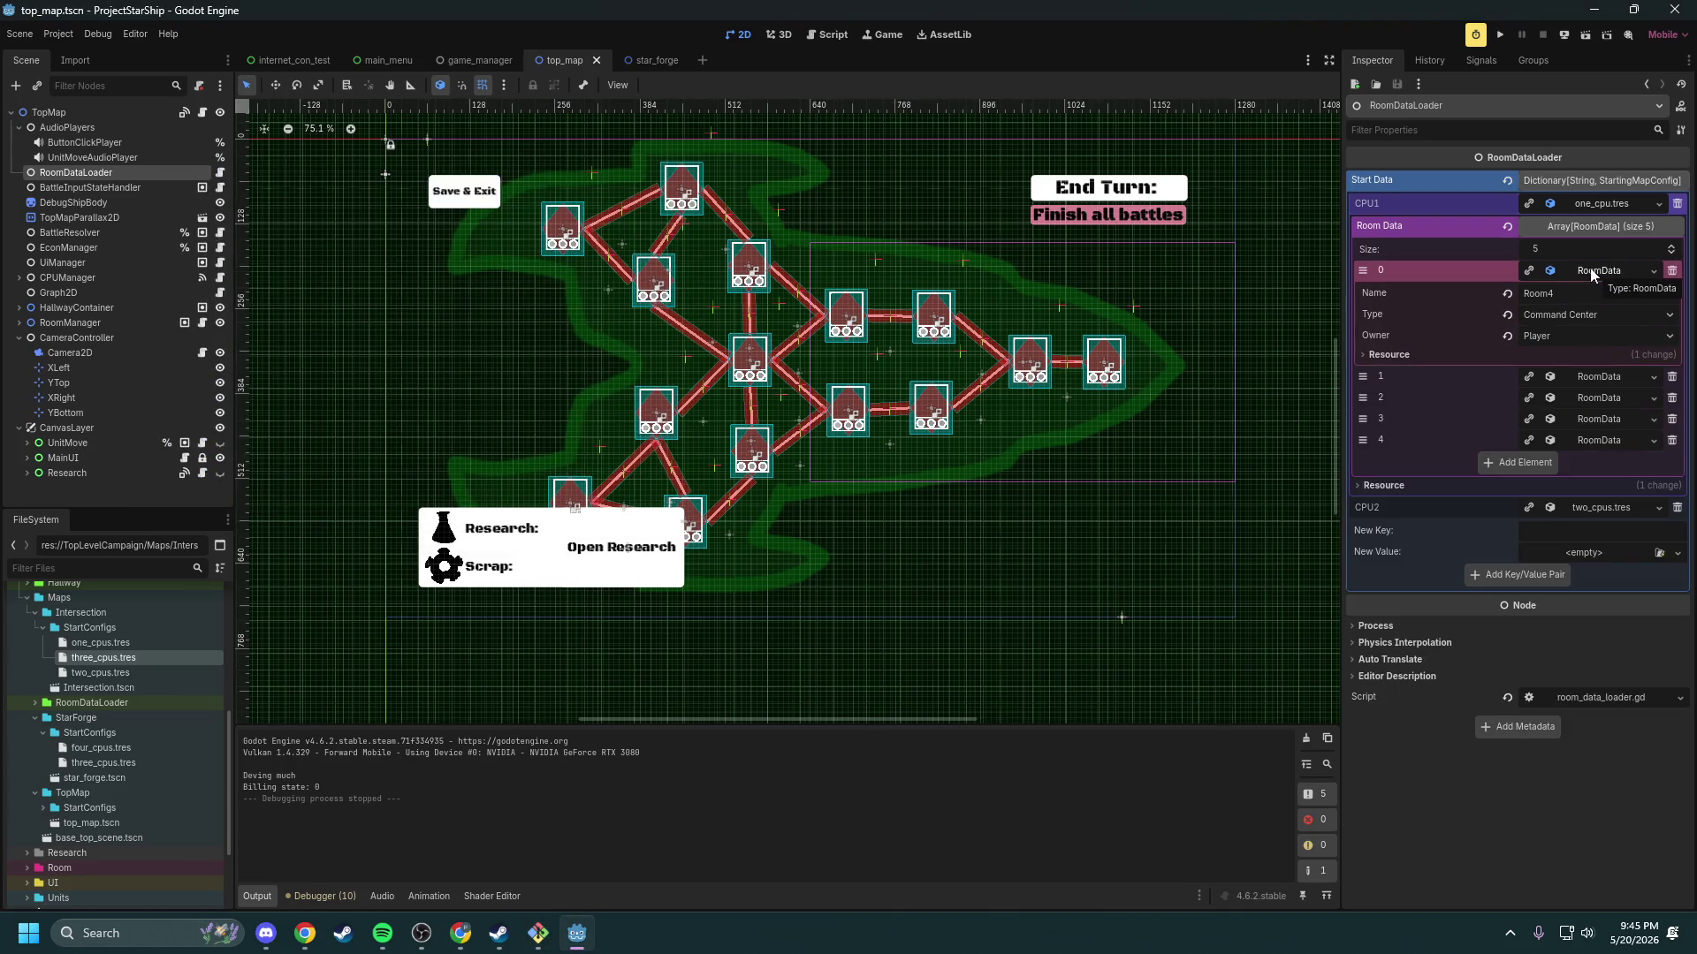
Step: Collapse CPU1's room data so Start Data lists only CPU1 and CPU2, then switch to the browser
left_click(1594, 207)
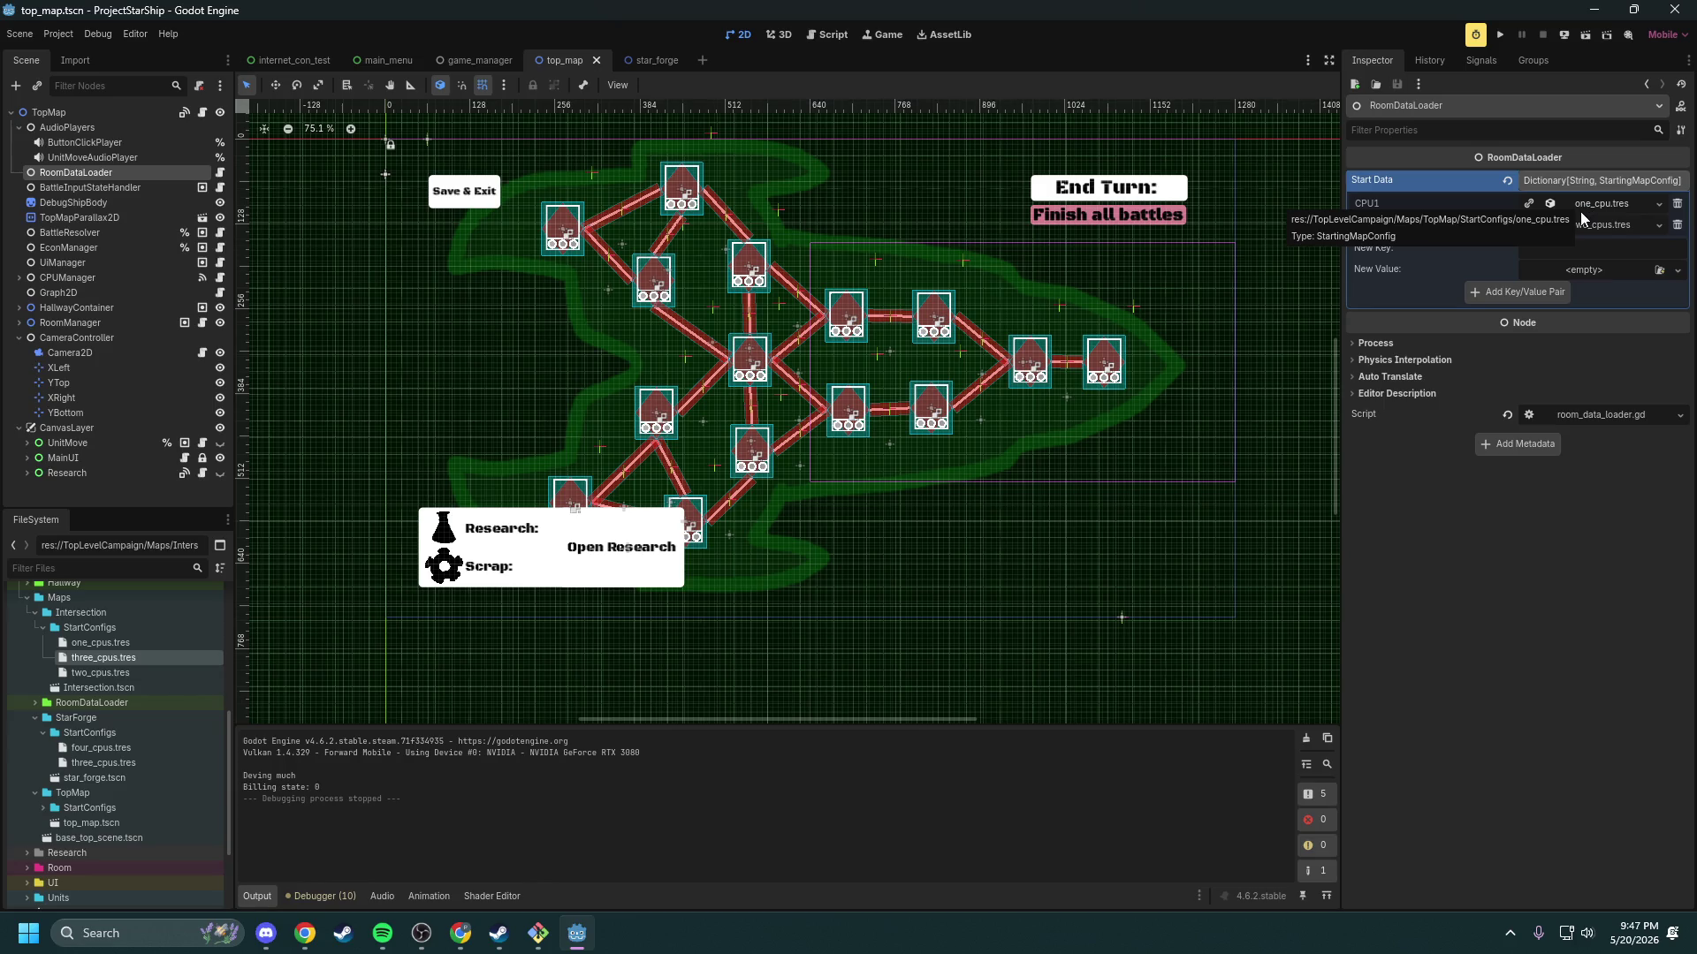
key("alt+Tab")
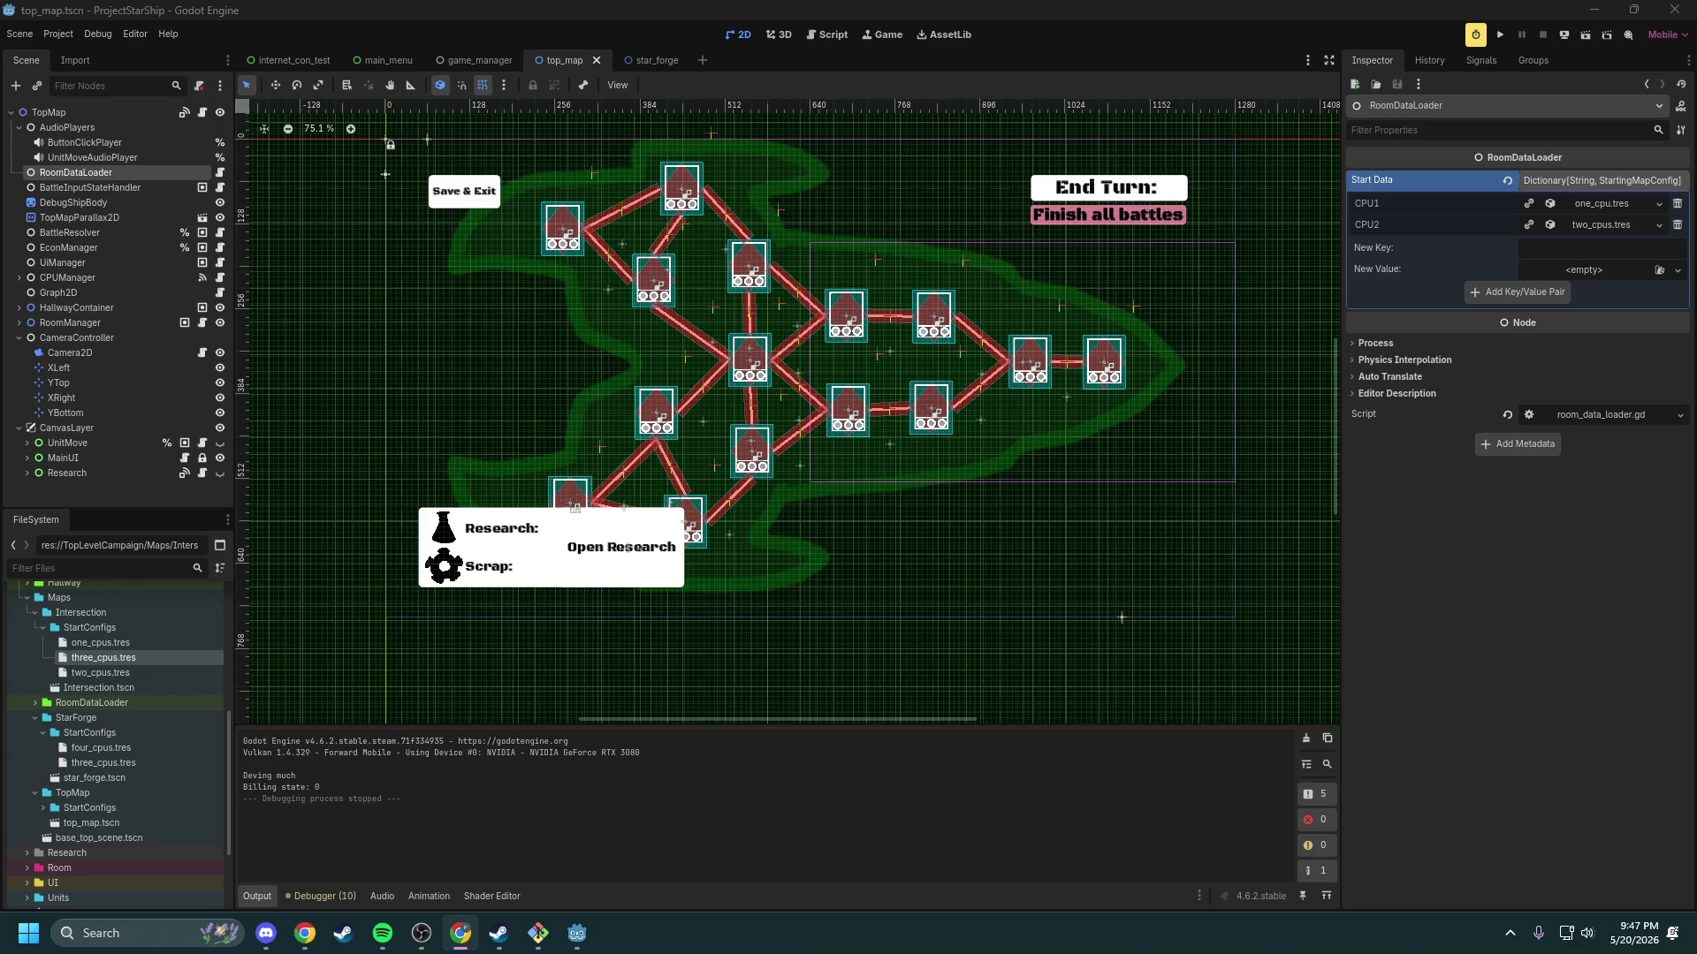
key("alt+Tab")
Step: In a new Chrome tab, search Google for 'godot resources git issues'
key("ctrl+t")
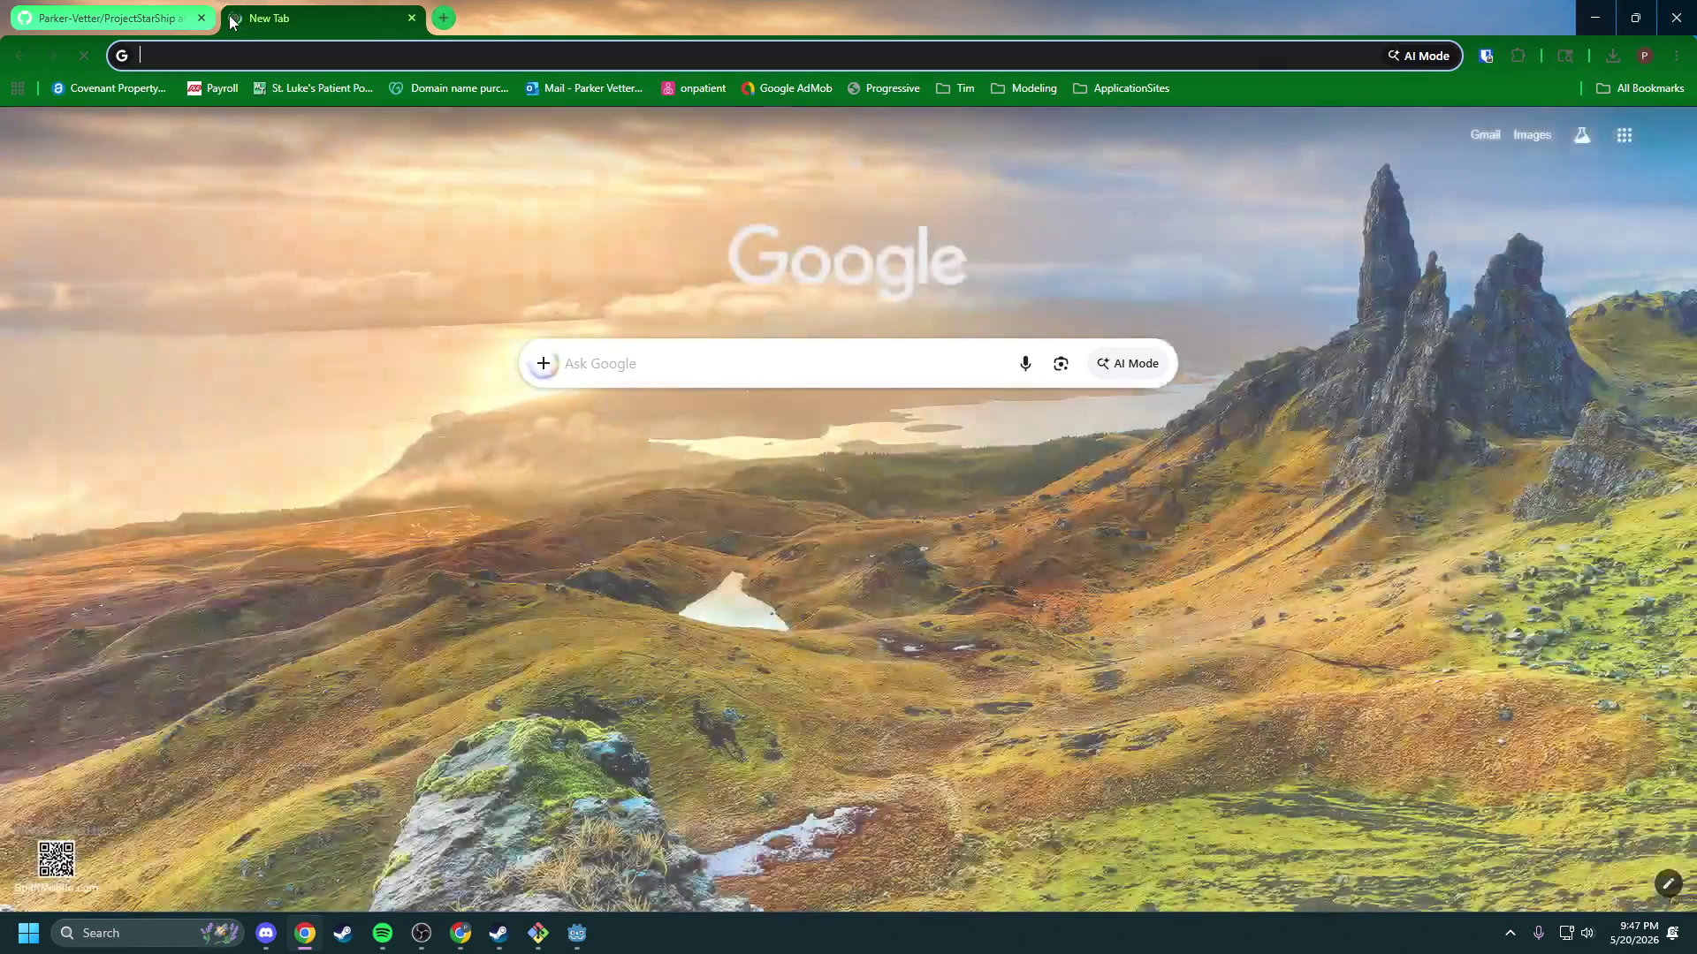
type("git ")
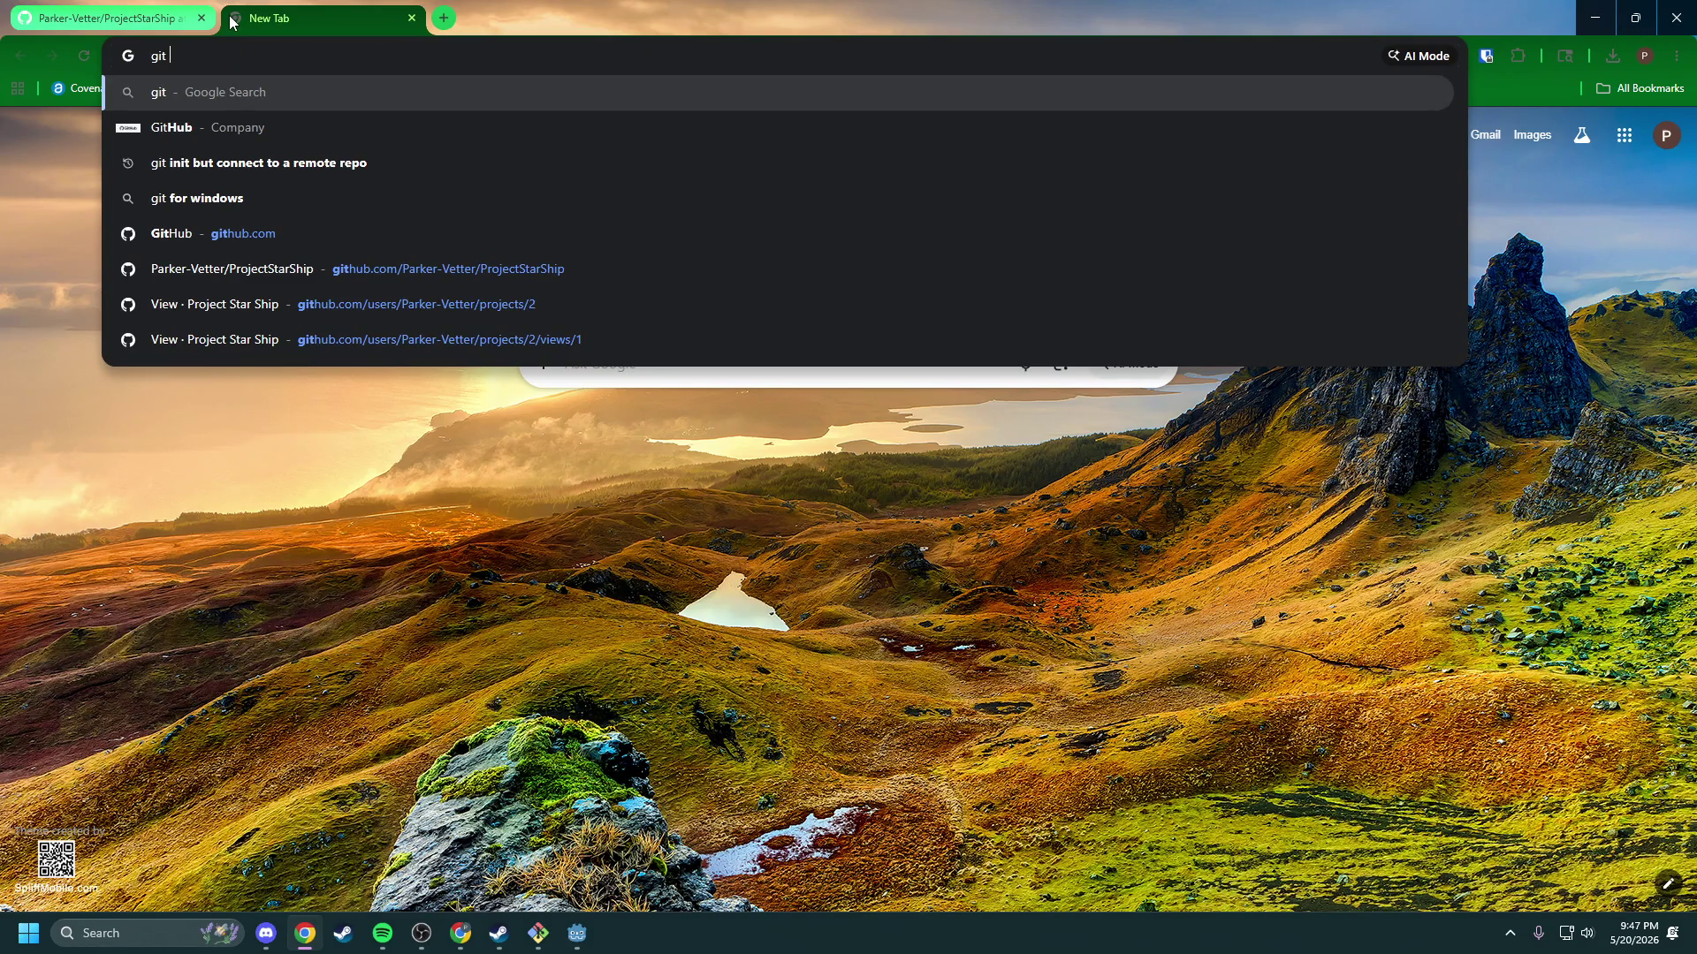
type("res")
key("BackSpace")
key("BackSpace")
key("BackSpace")
key("BackSpace")
type("odot res")
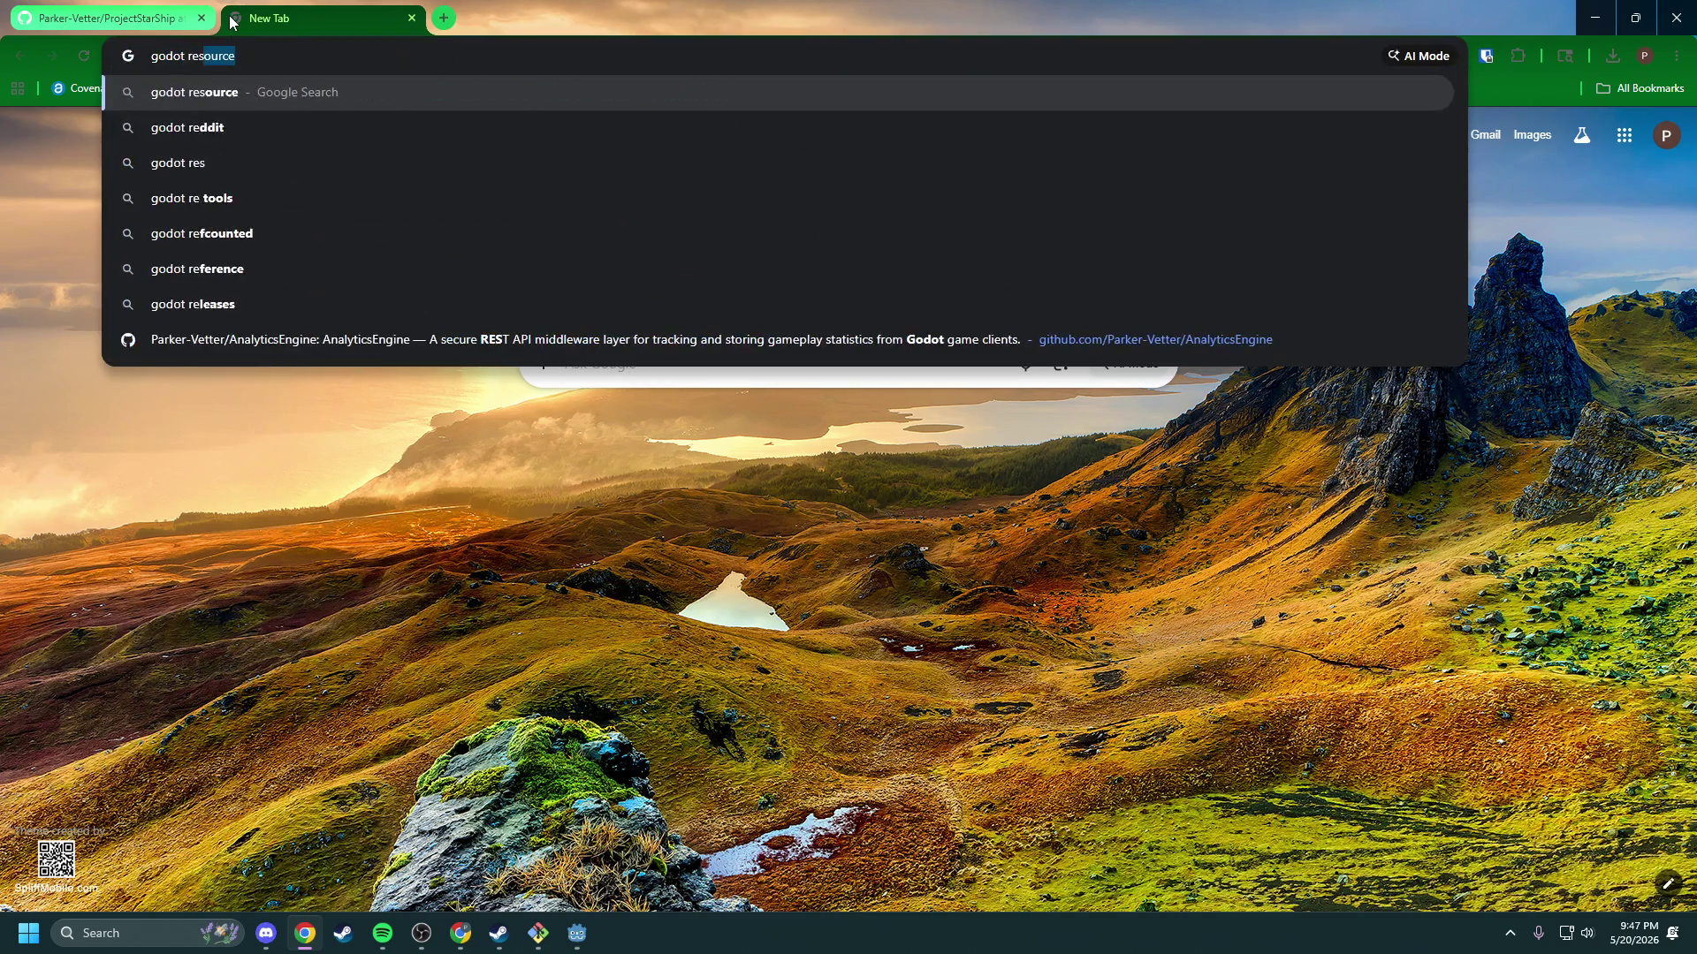
type("ources git is")
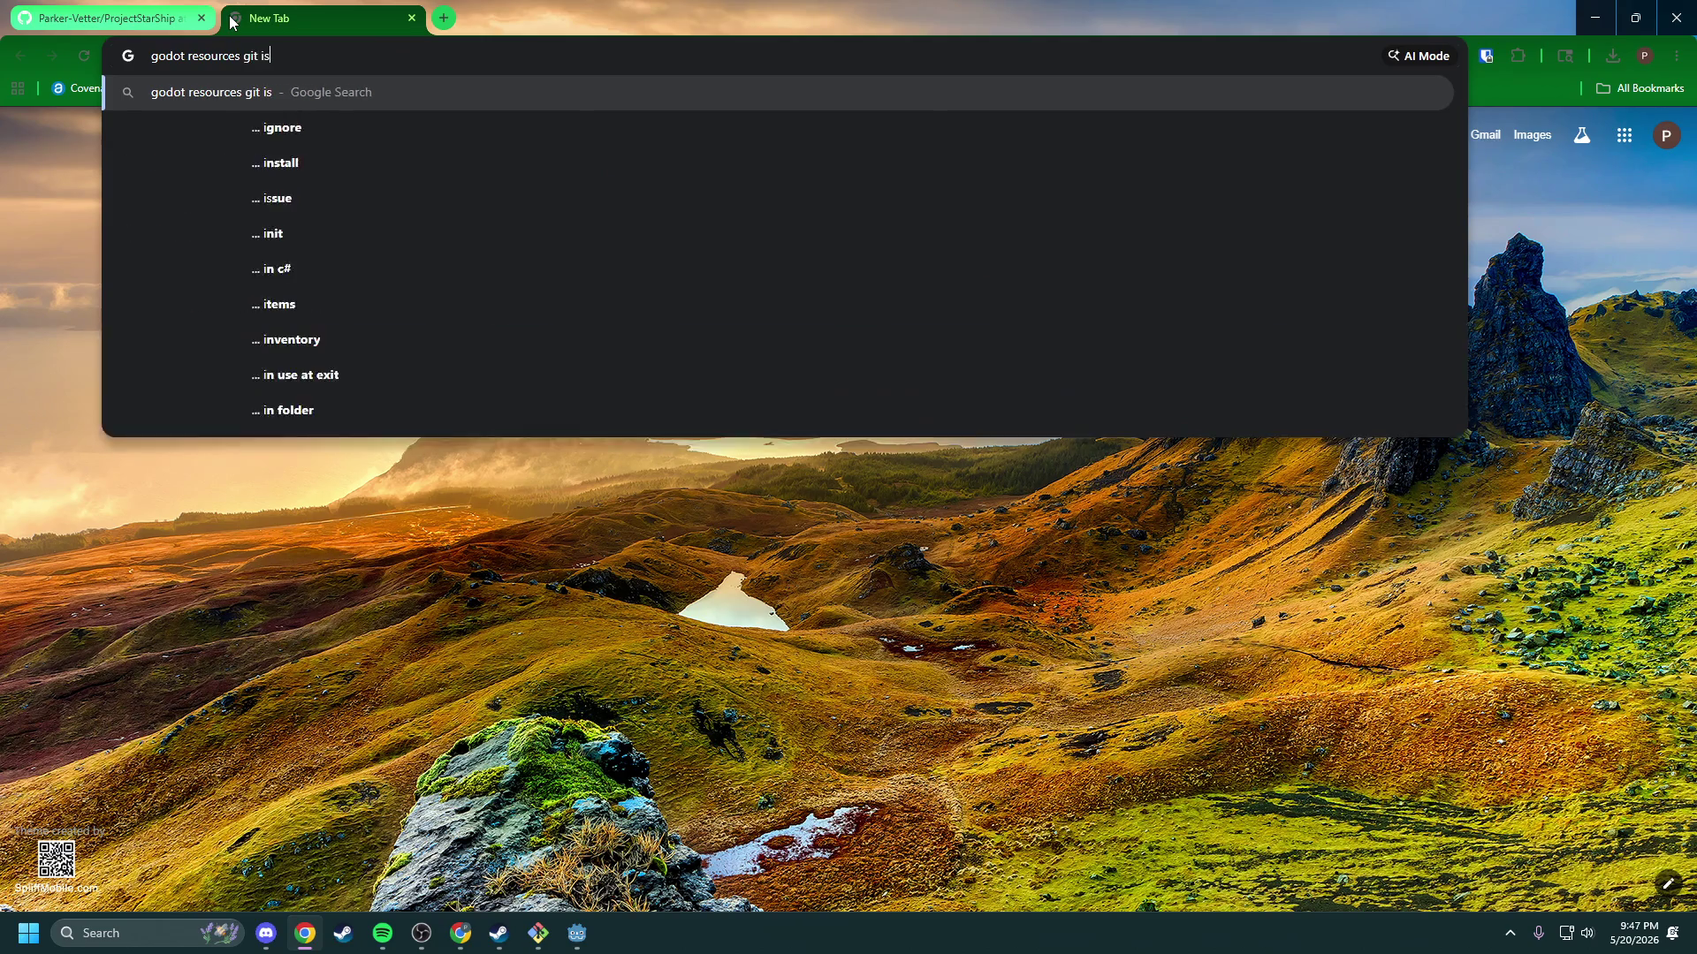
type("sues")
key("Return")
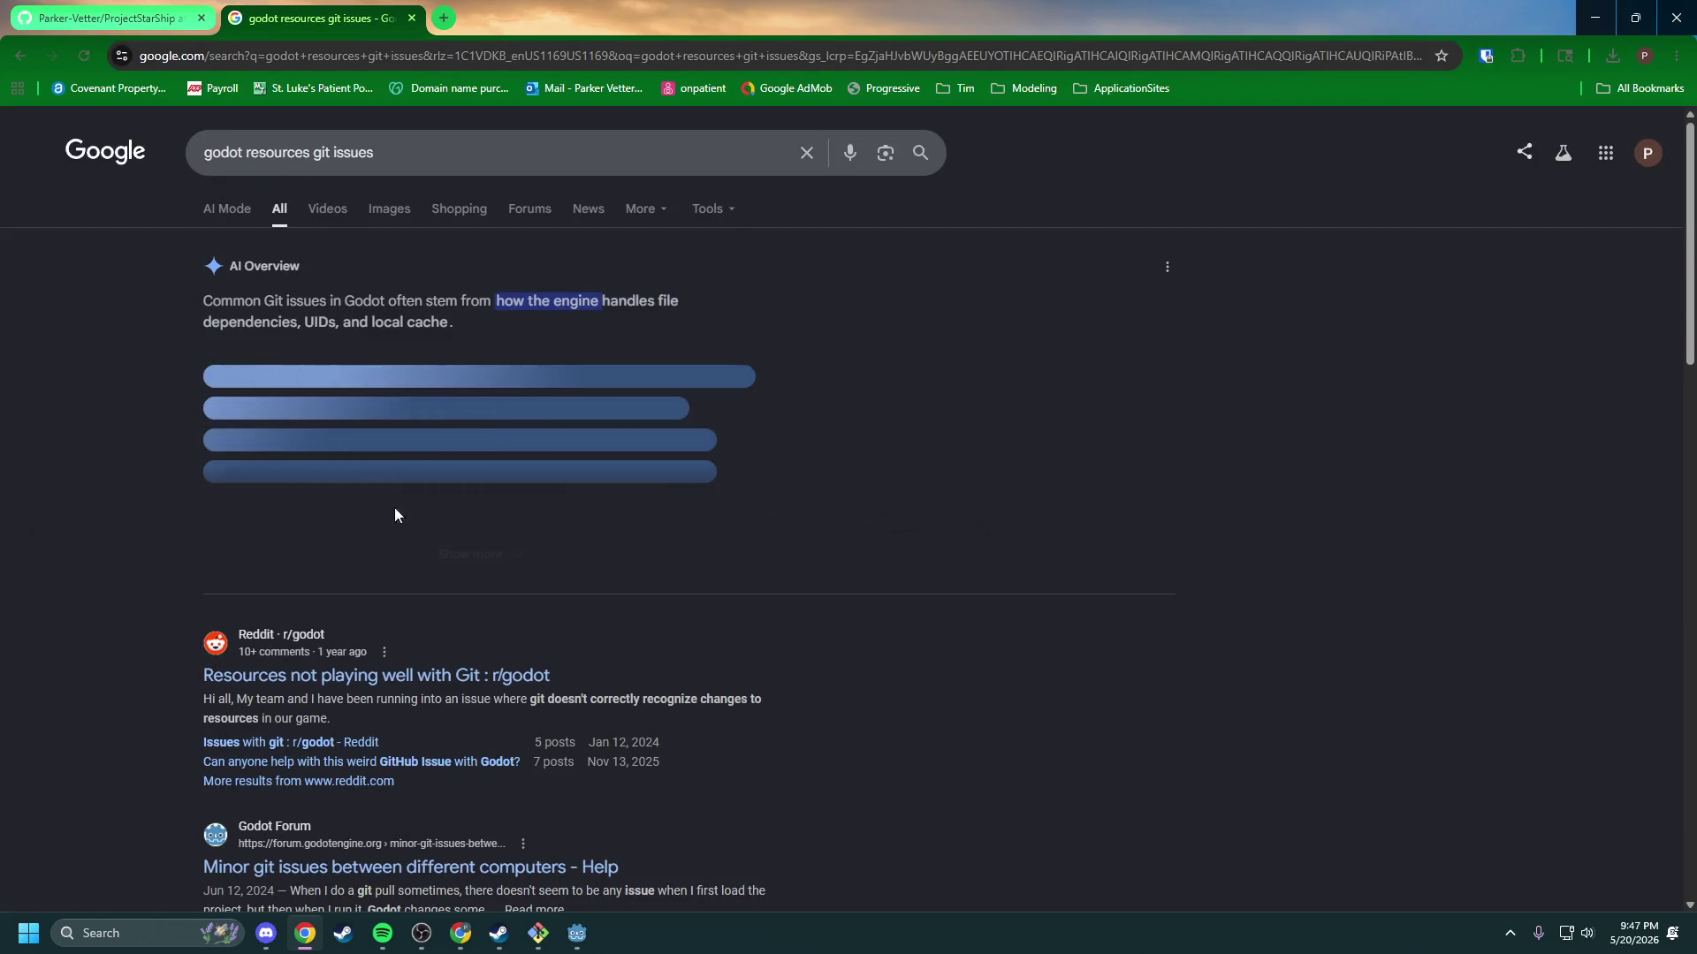
left_click(445, 680)
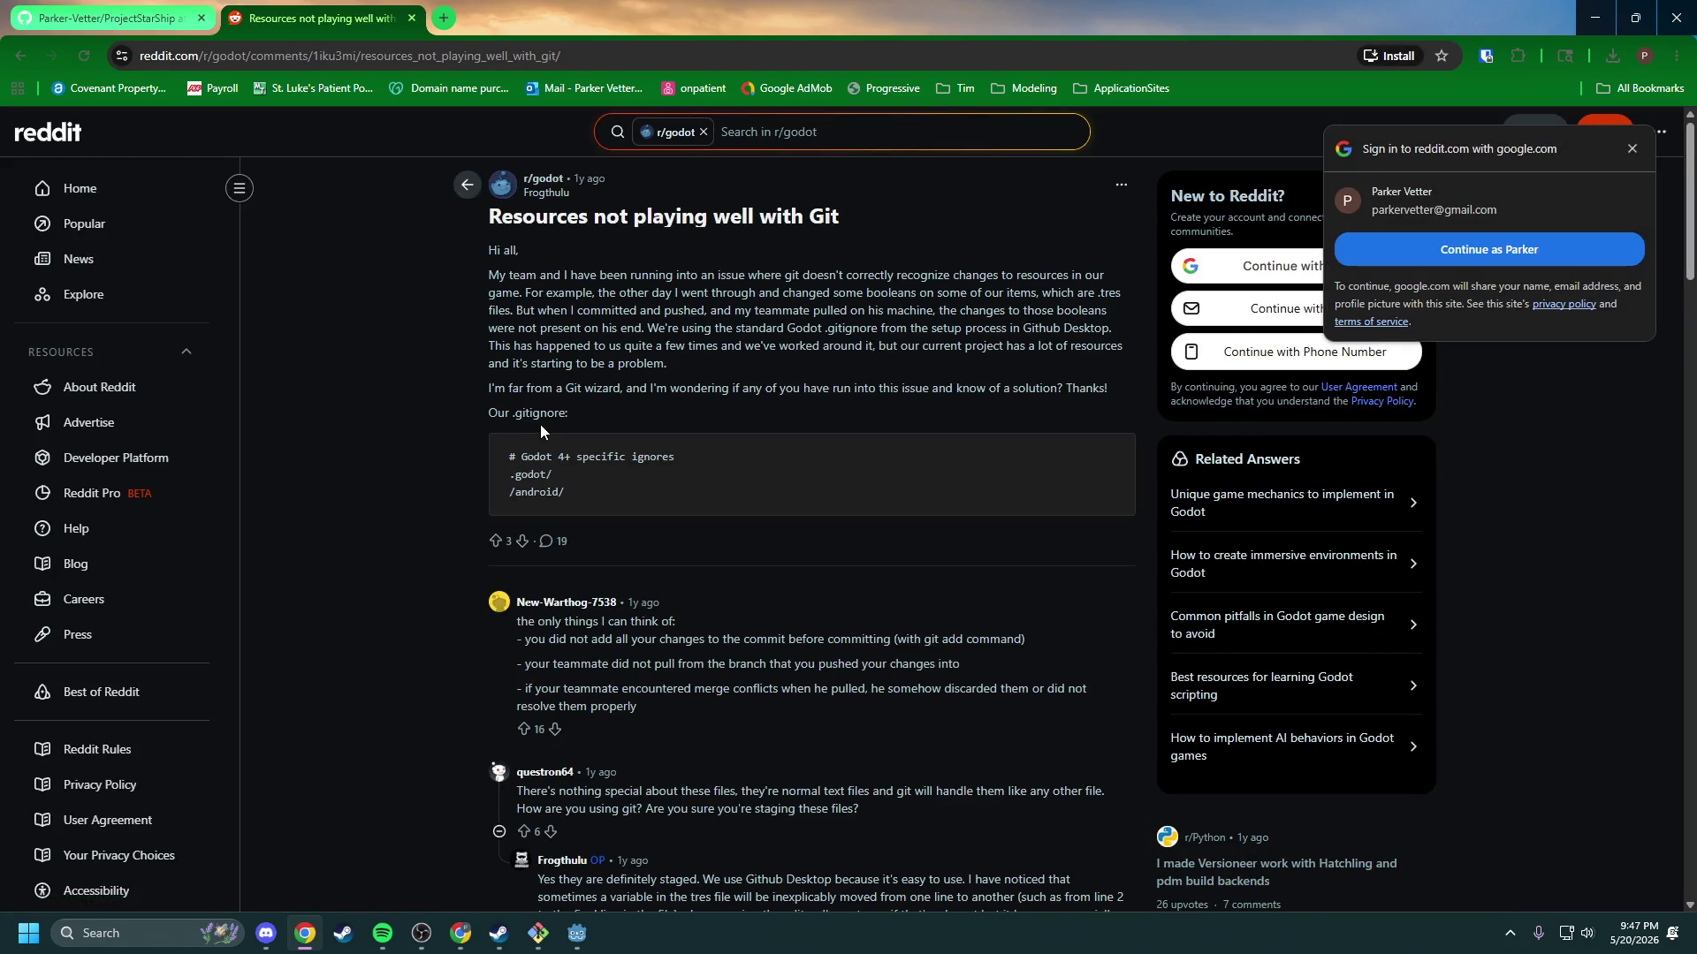
mouse_move(499, 275)
left_mouse_down()
mouse_move(779, 292)
mouse_move(858, 276)
mouse_move(567, 311)
mouse_move(697, 294)
mouse_move(1145, 303)
left_mouse_up()
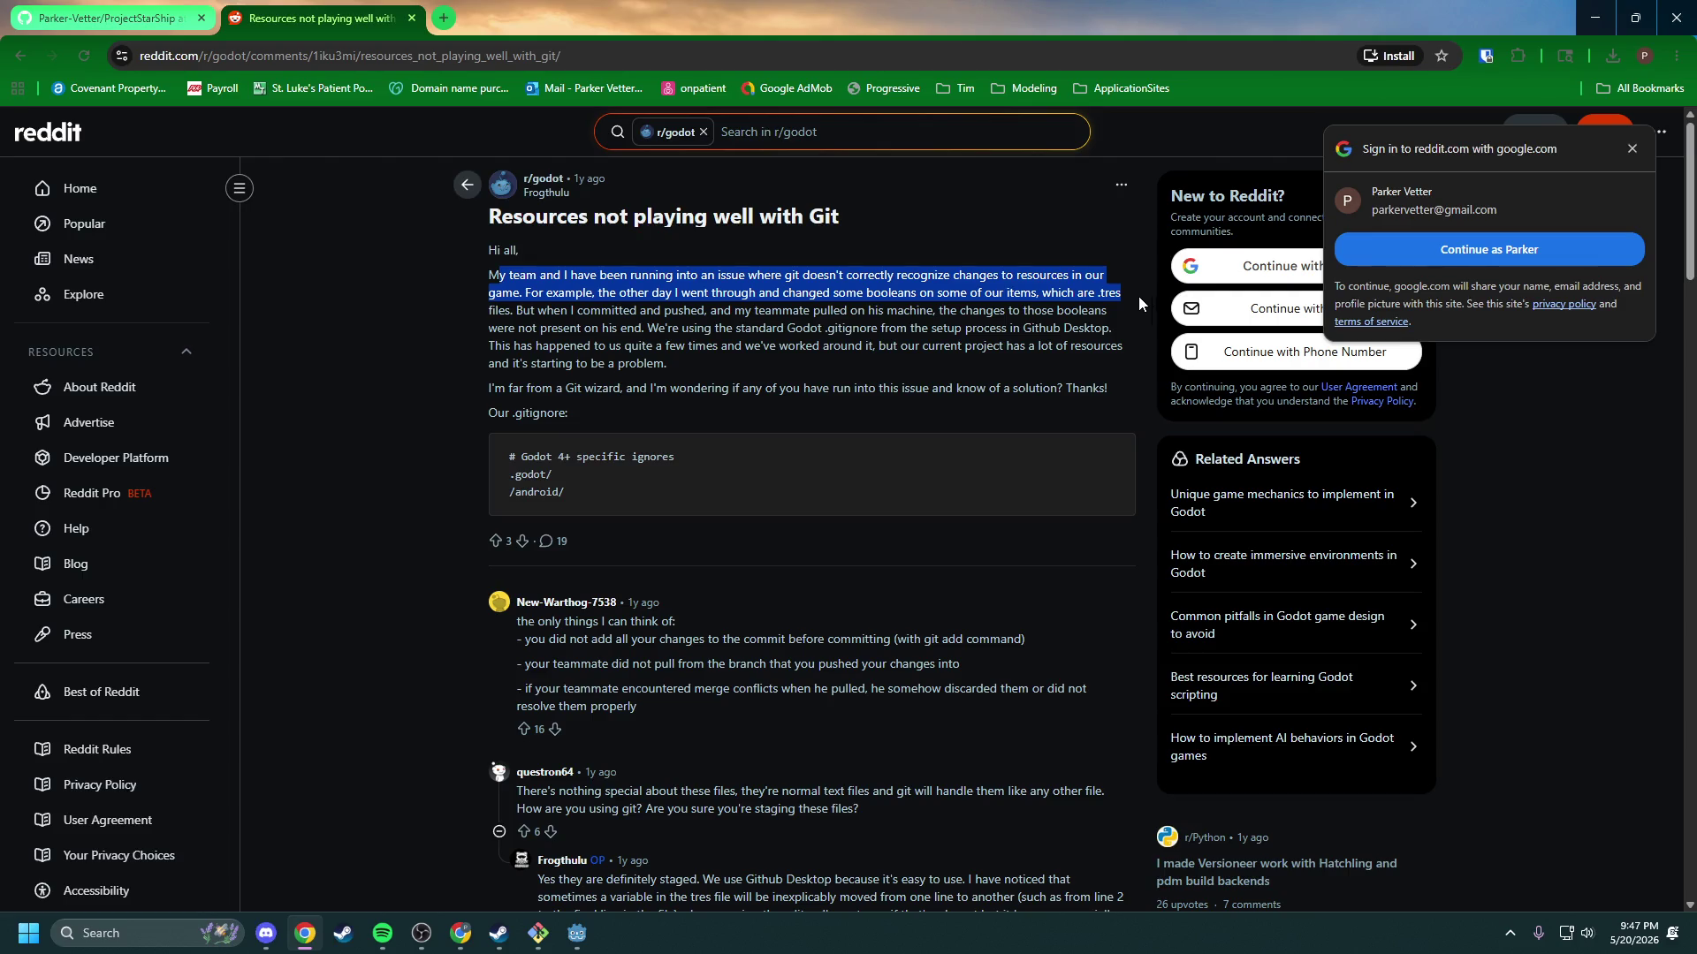
mouse_move(550, 310)
left_mouse_down()
mouse_move(1134, 323)
mouse_move(586, 324)
mouse_move(725, 335)
left_mouse_up()
left_click_drag(1047, 328, 840, 328)
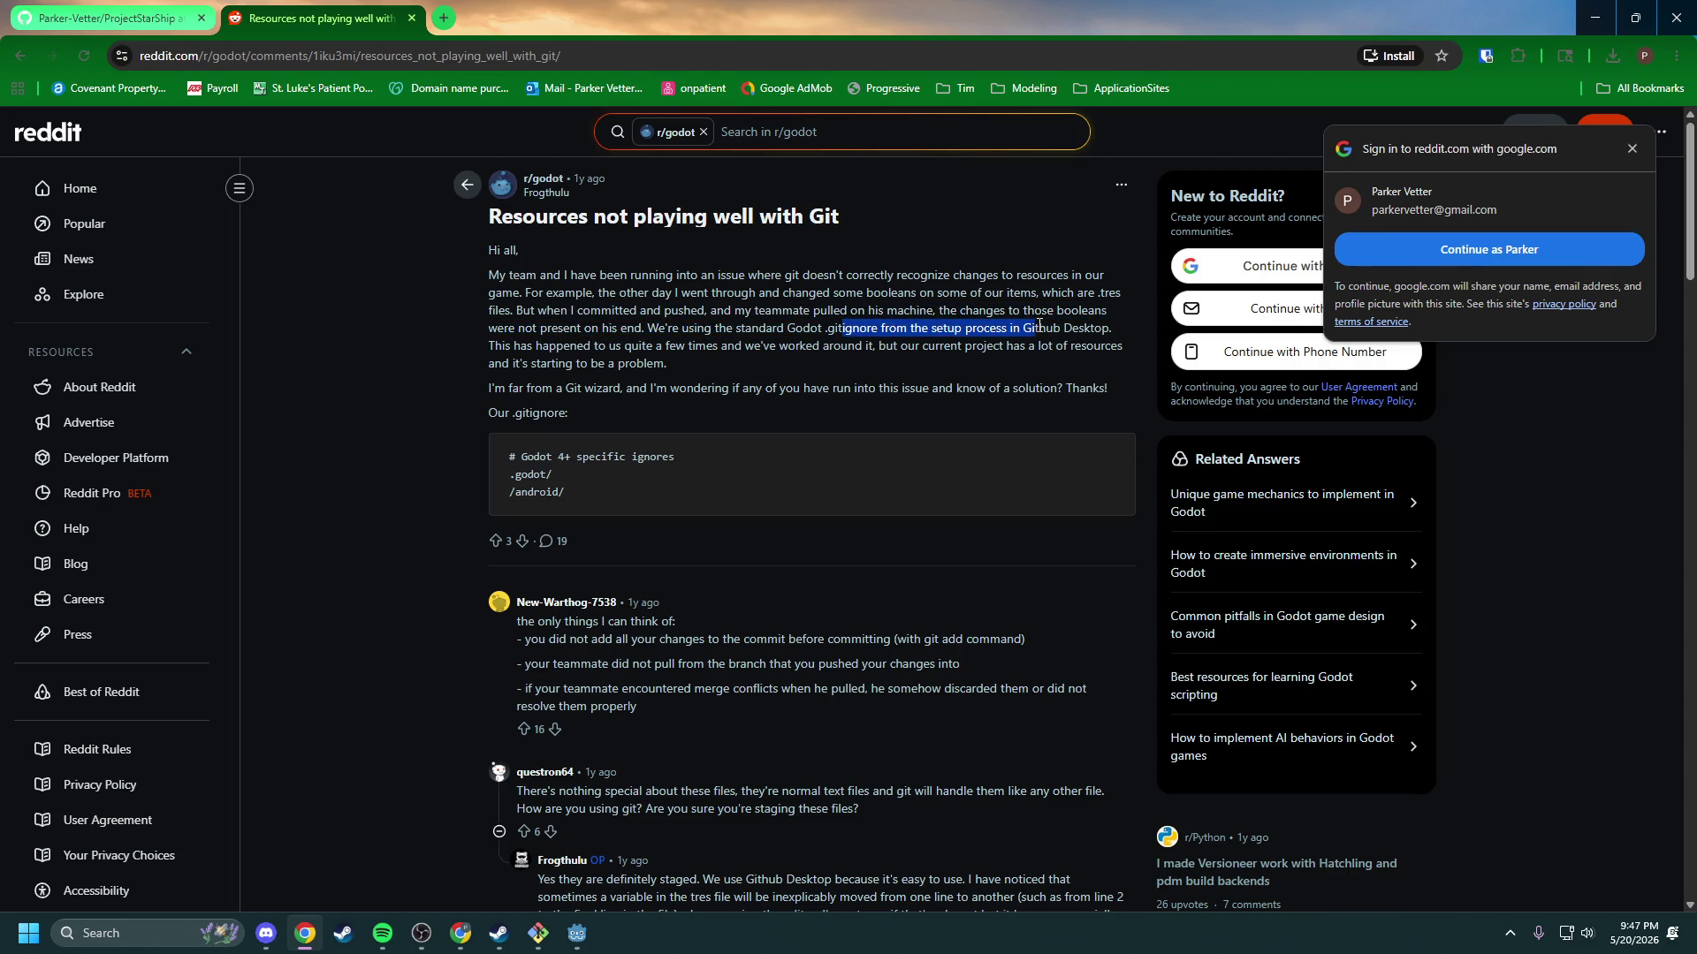
left_click(791, 338)
scroll(791, 338, "down", 3)
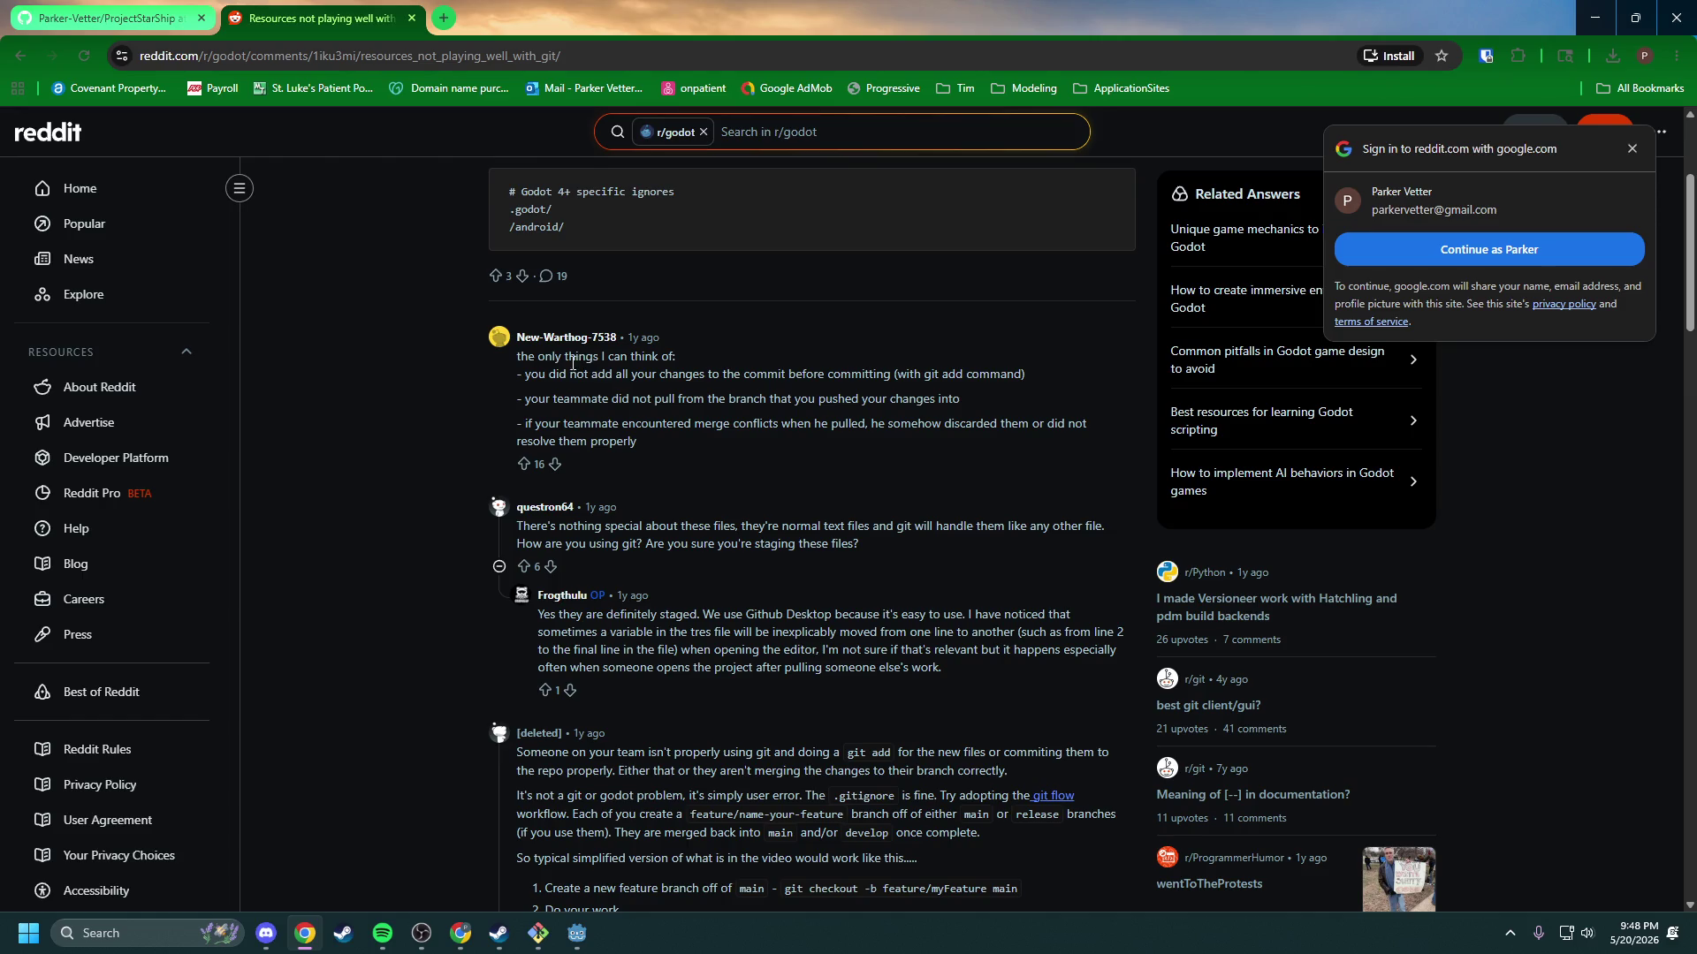
left_click_drag(533, 365, 708, 373)
left_click_drag(538, 399, 913, 399)
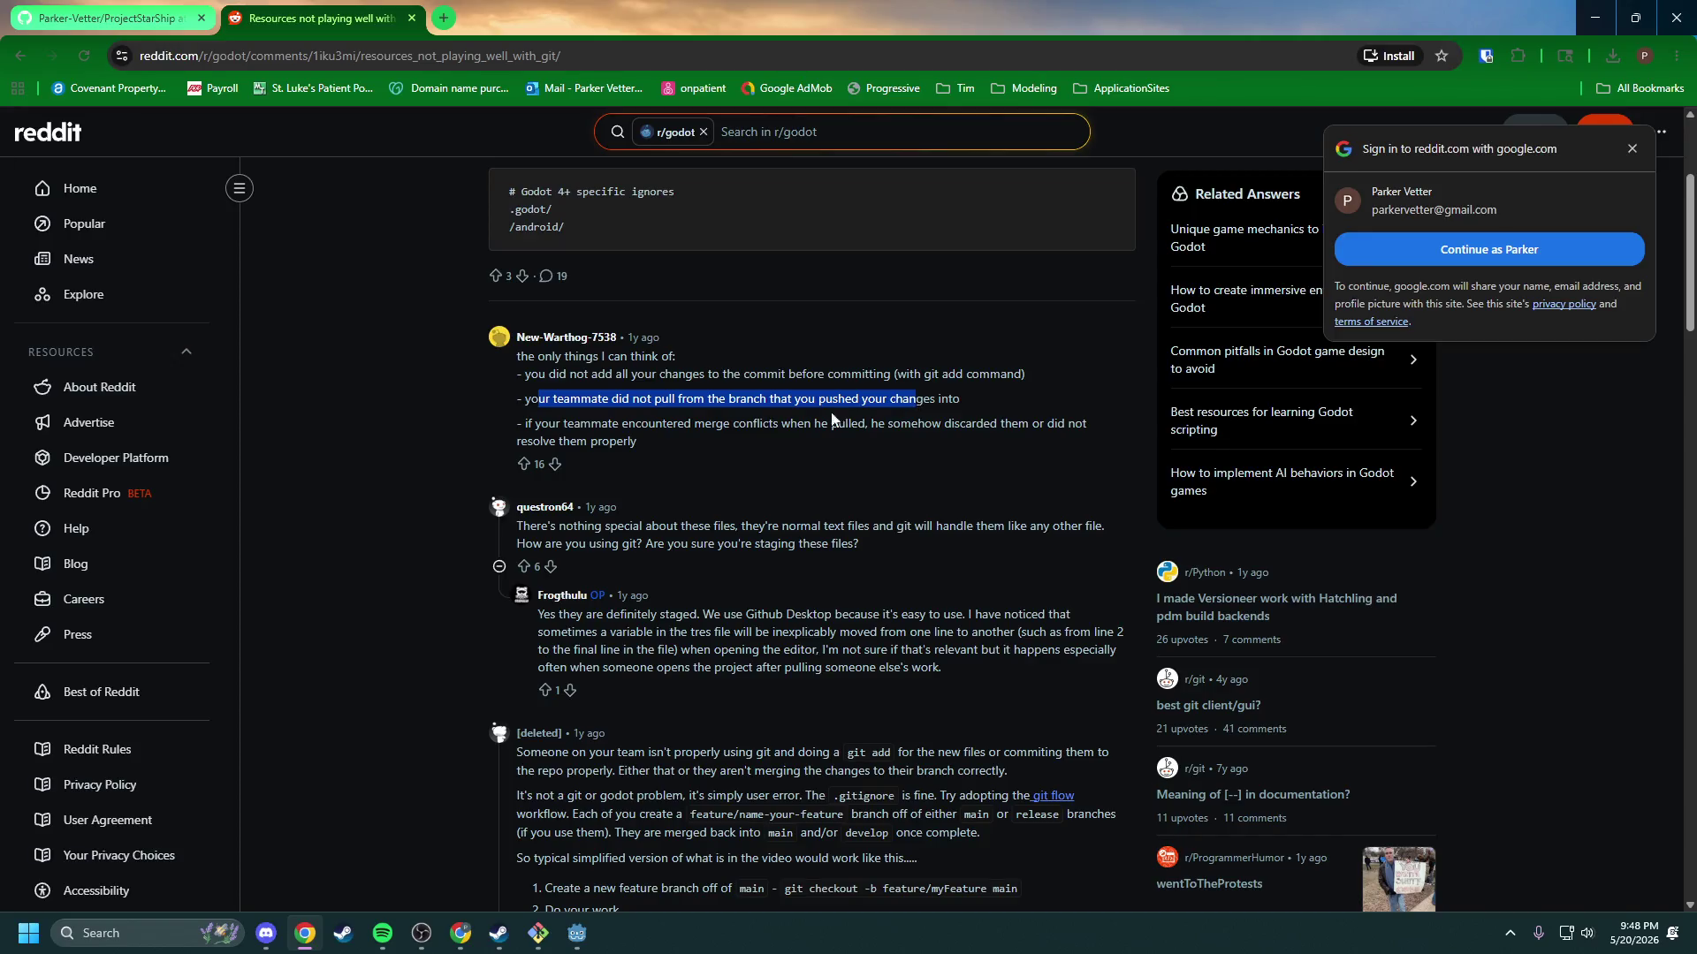
left_click_drag(663, 425, 1012, 431)
left_click(851, 451)
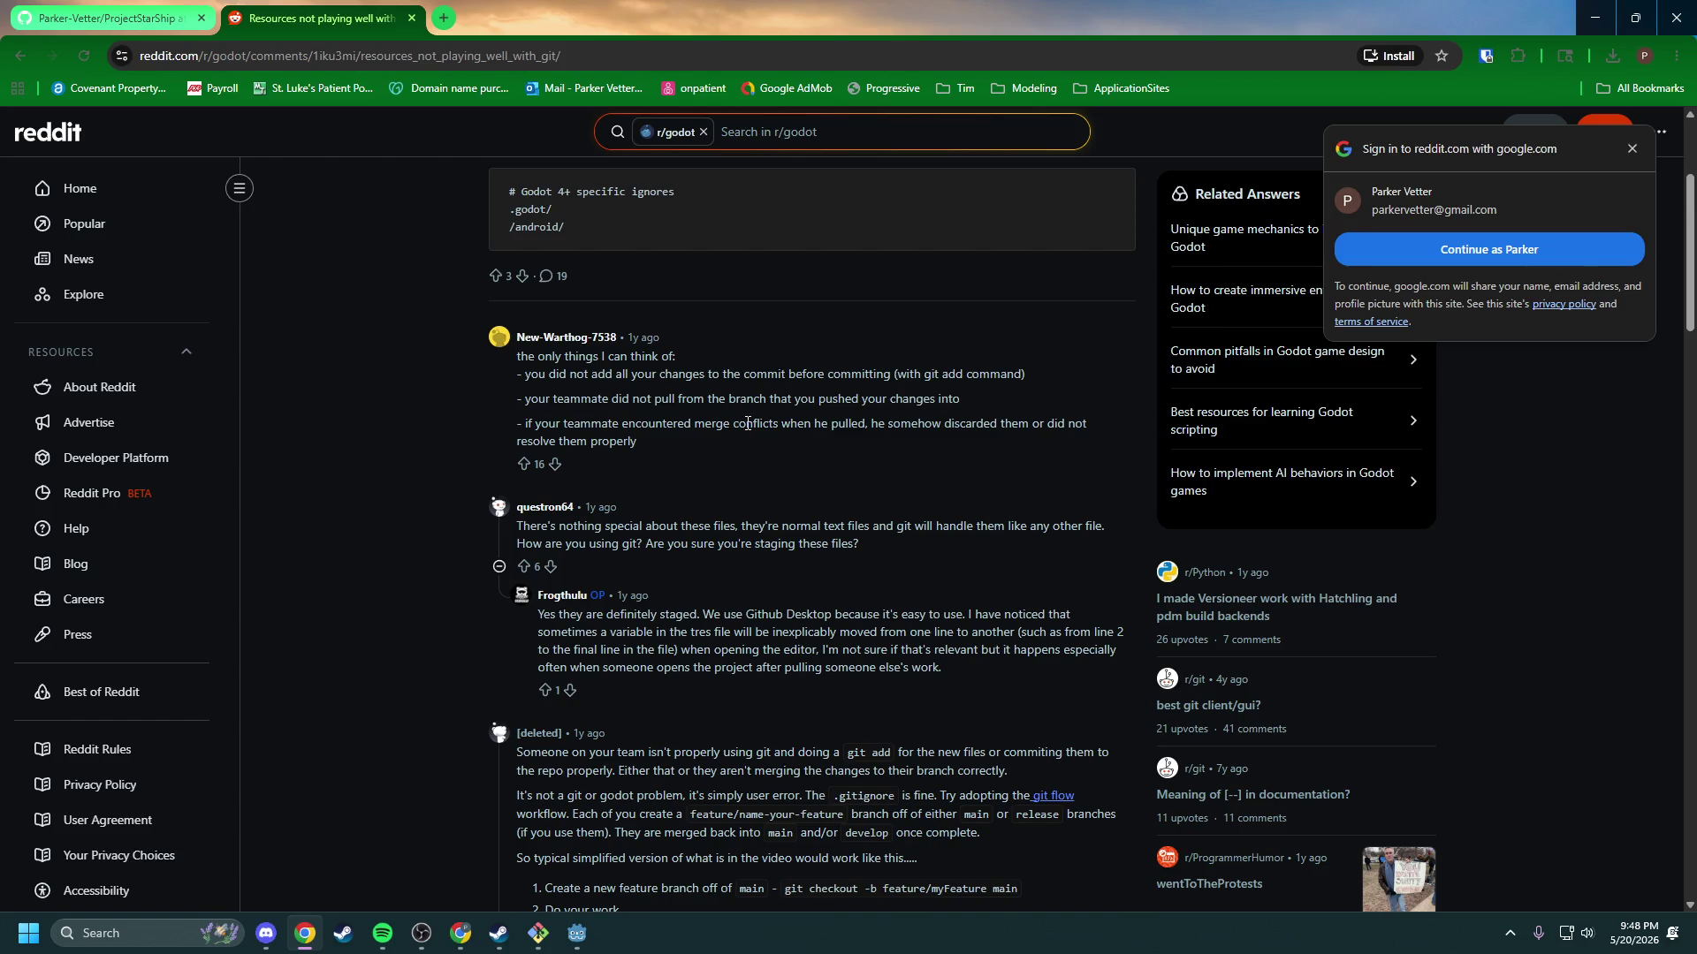
left_click_drag(603, 543, 716, 531)
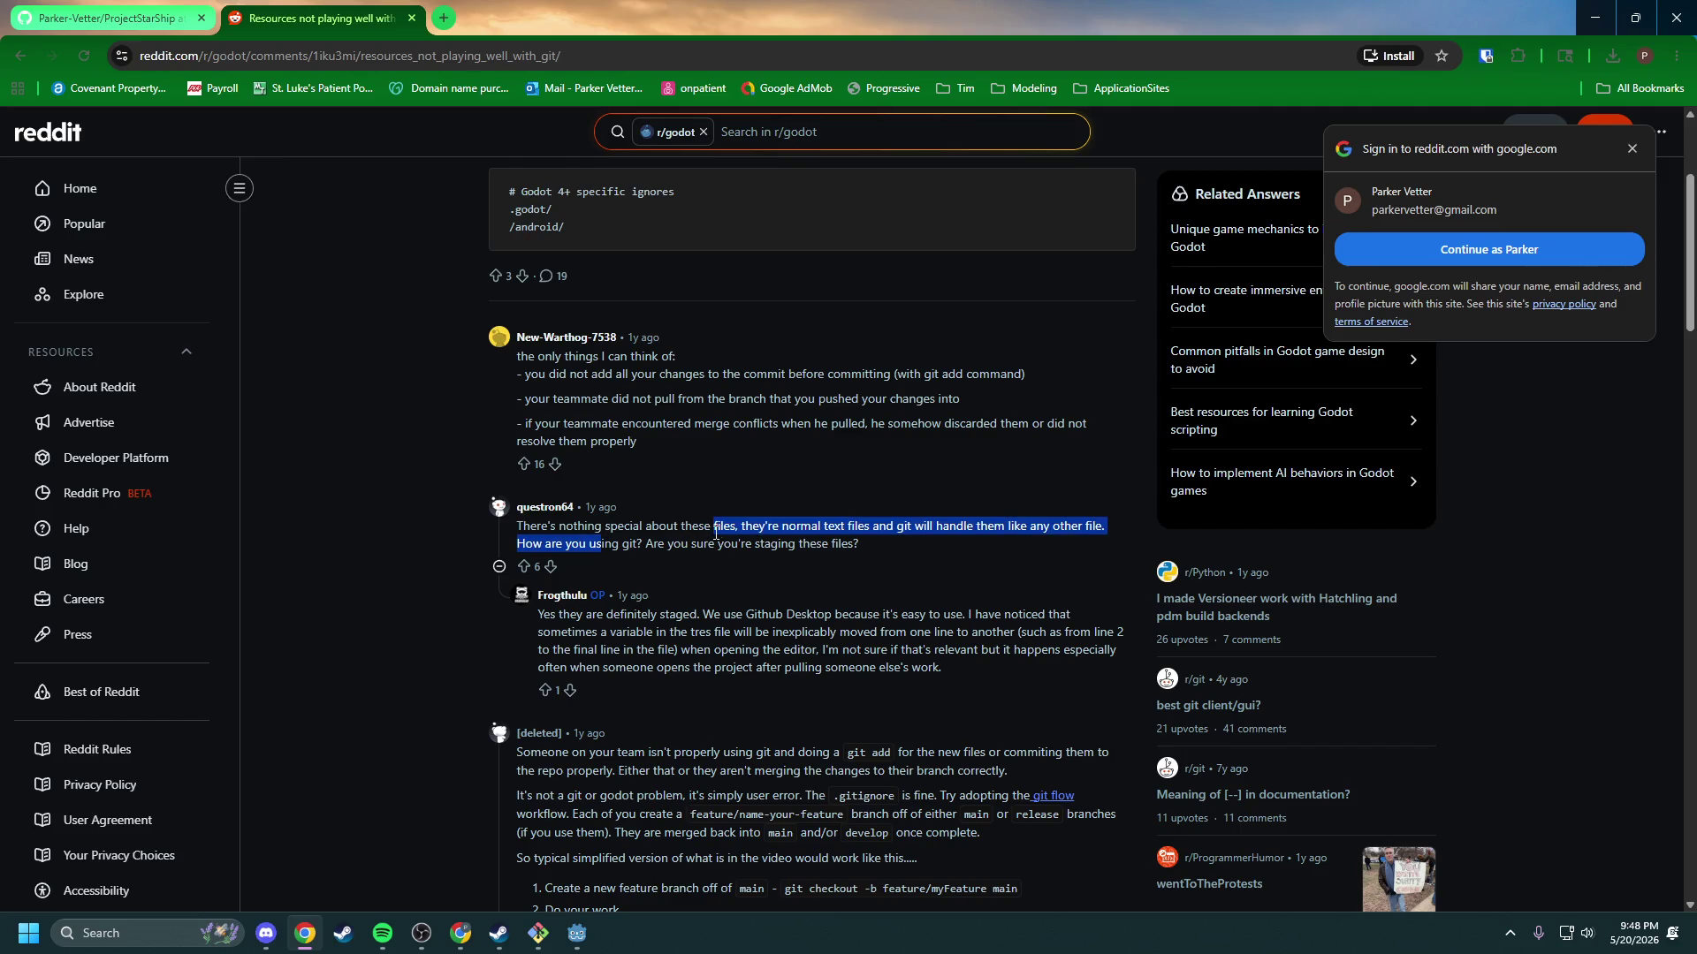
left_click(691, 530)
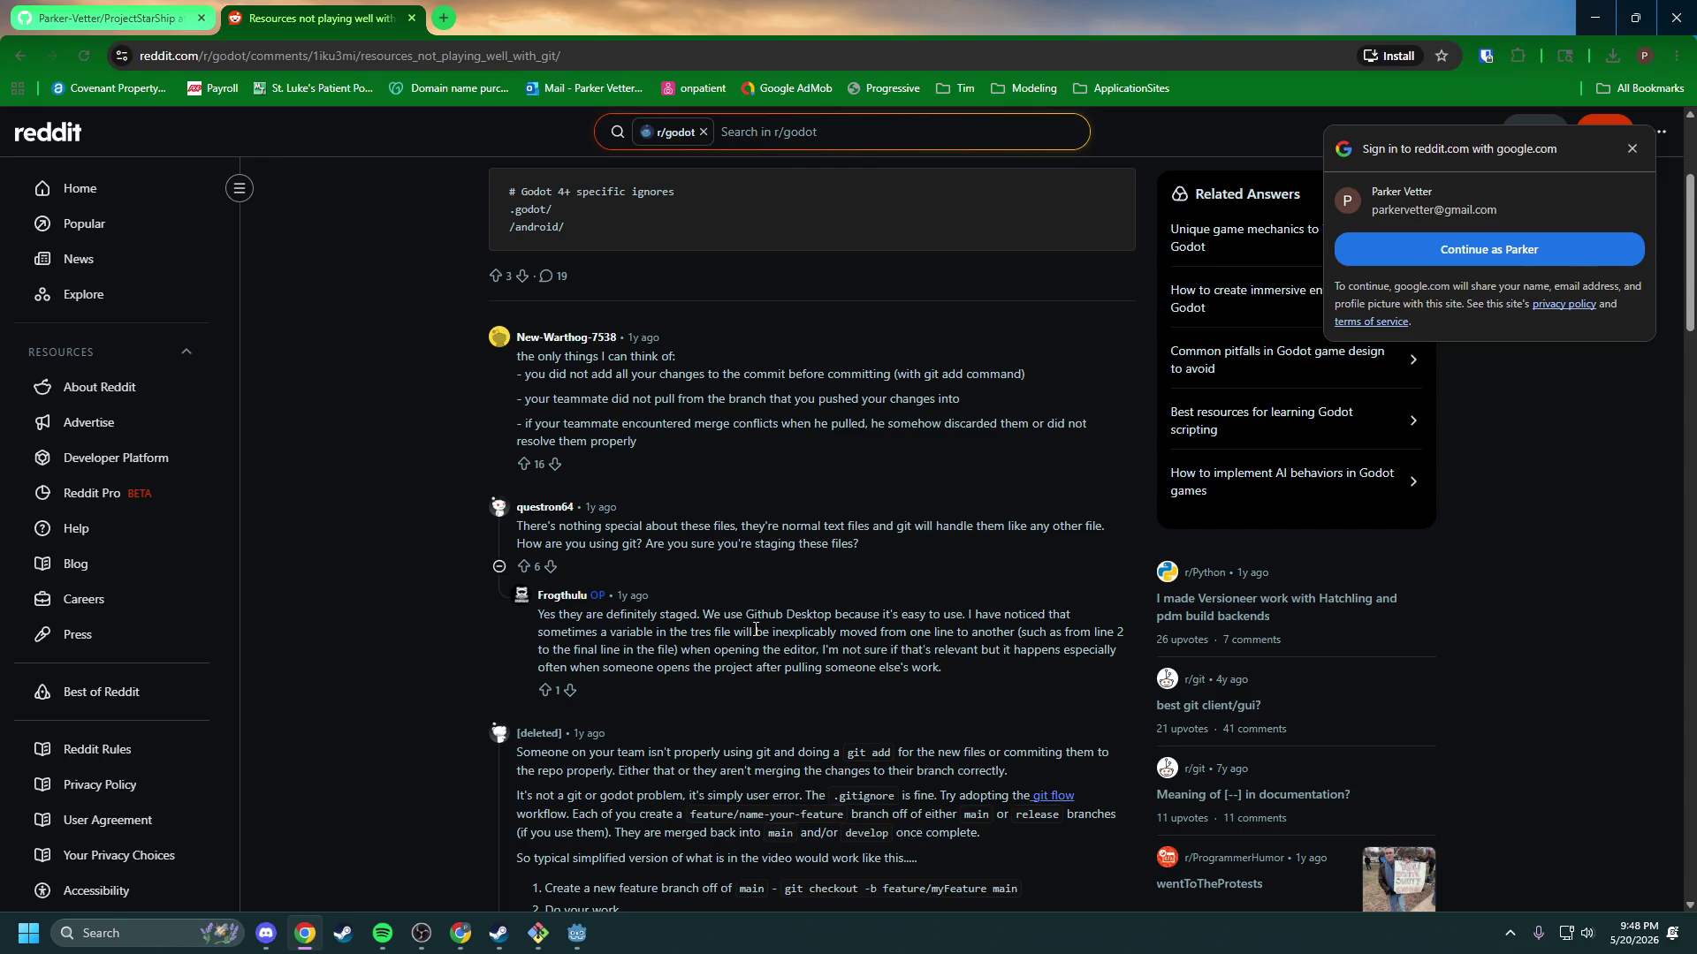
scroll(756, 629, "down", 2)
left_click_drag(592, 577, 824, 575)
left_click(824, 576)
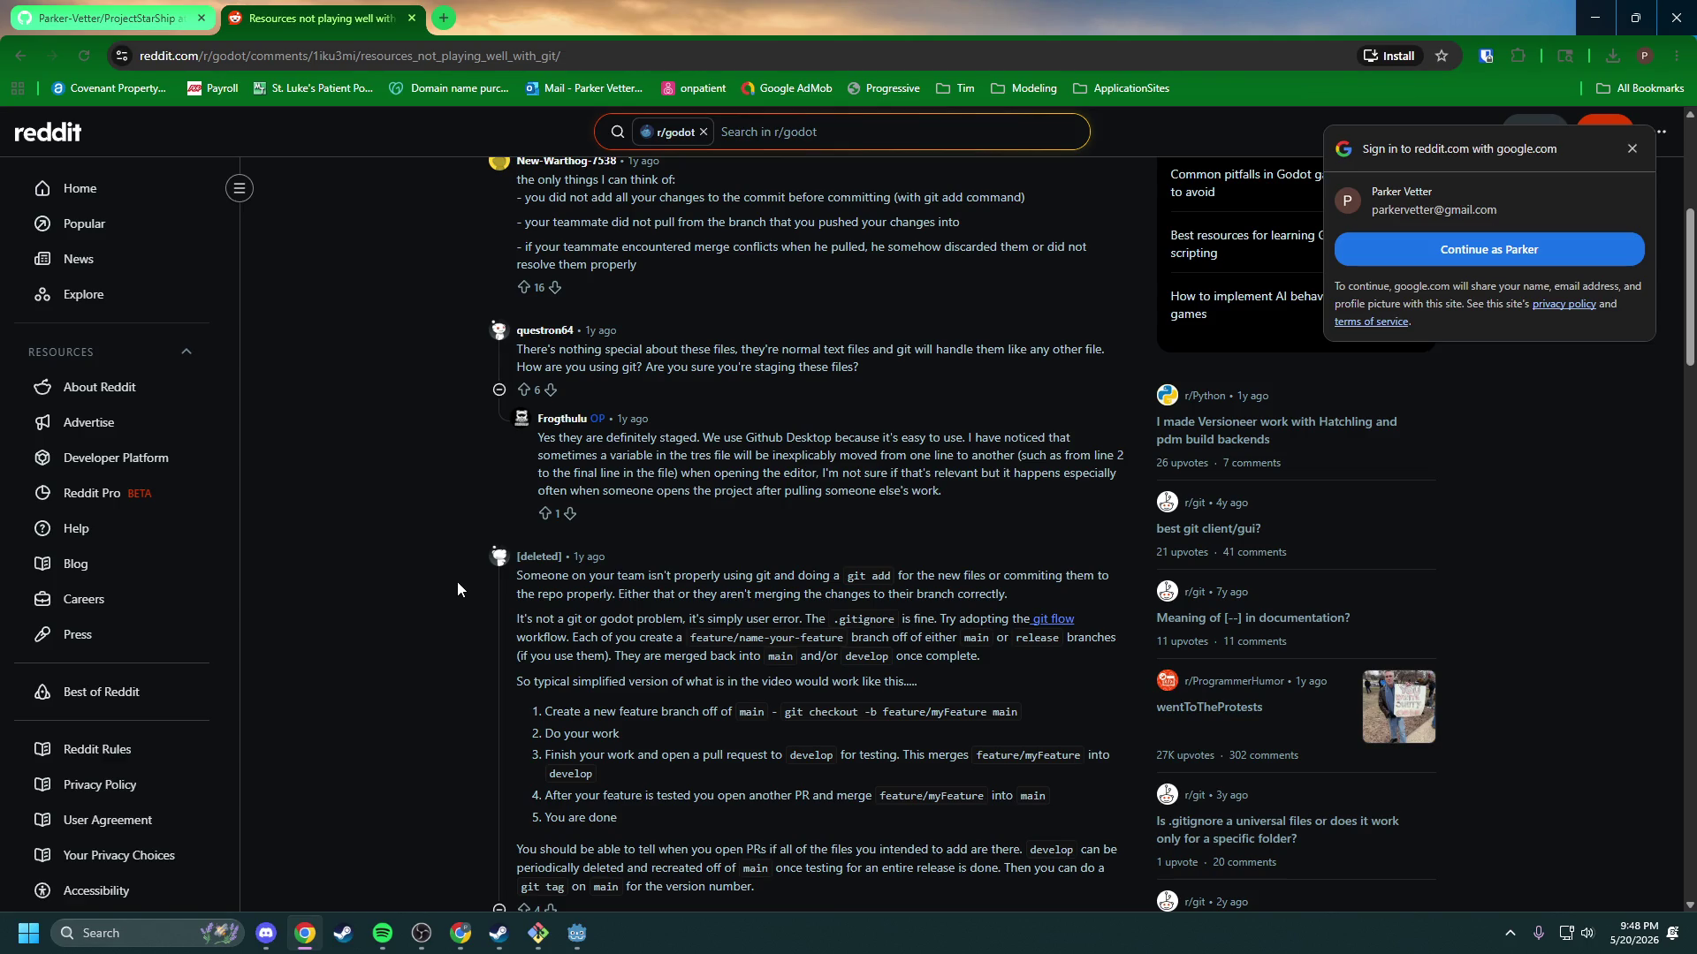
scroll(458, 589, "down", 1)
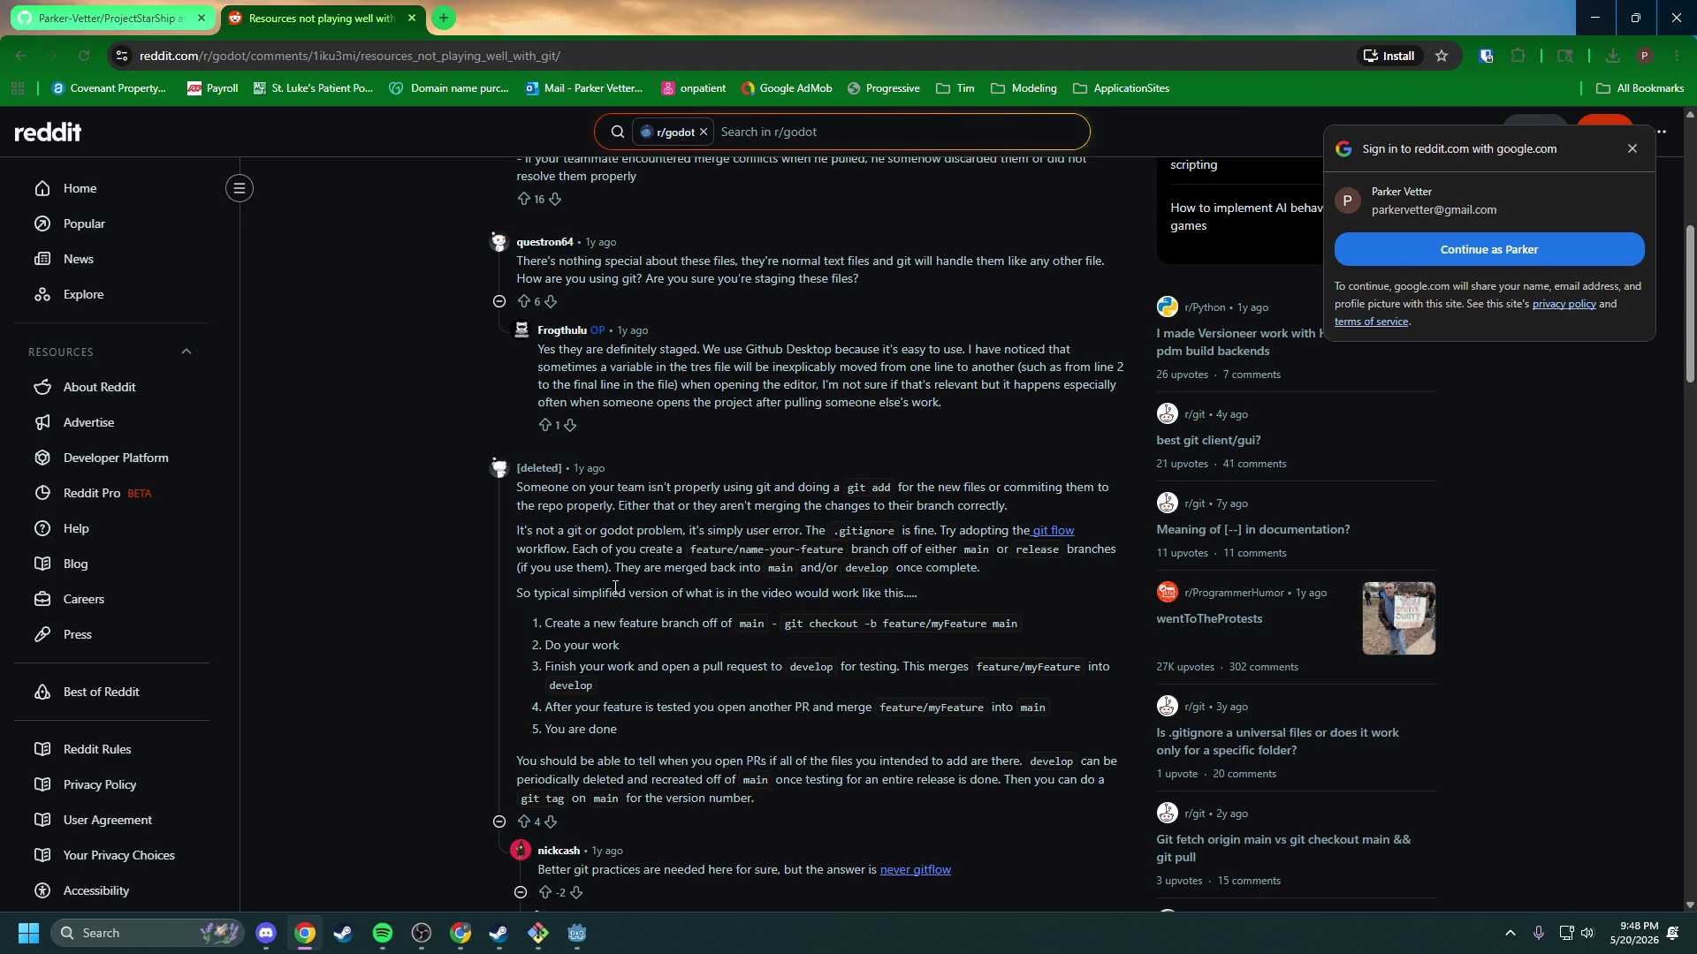
mouse_move(886, 555)
left_mouse_down()
mouse_move(1102, 566)
mouse_move(583, 571)
mouse_move(906, 570)
left_mouse_up()
left_click(687, 571)
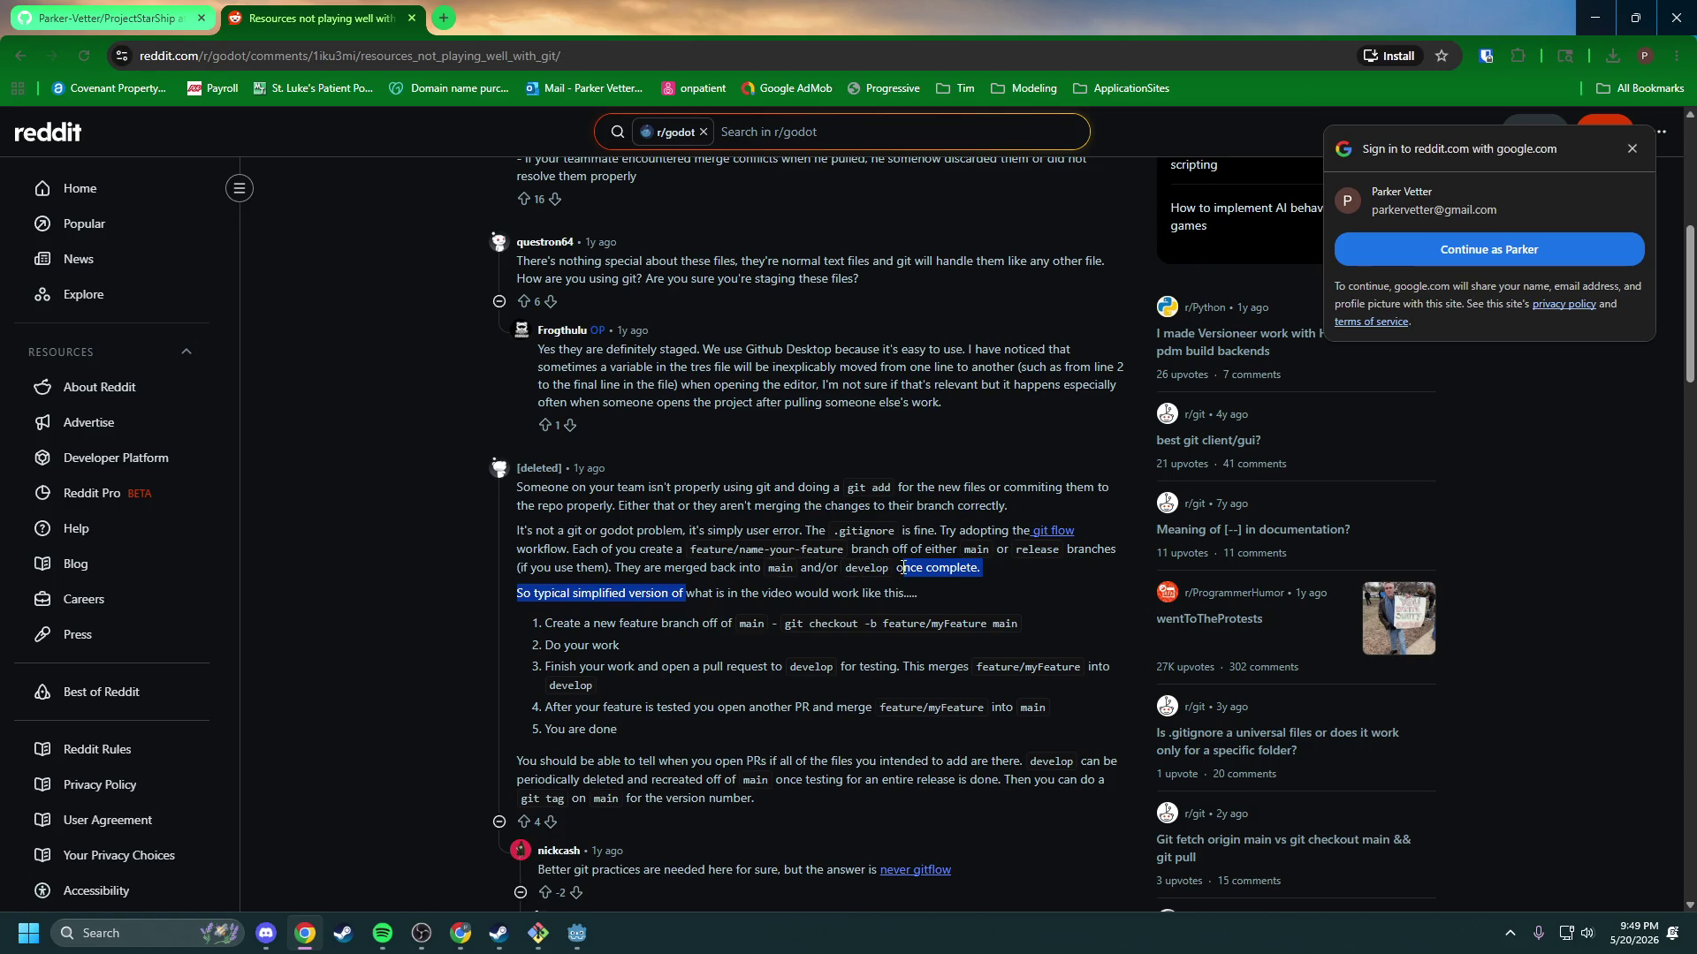
left_click(835, 584)
left_click_drag(539, 592, 766, 591)
left_click(762, 587)
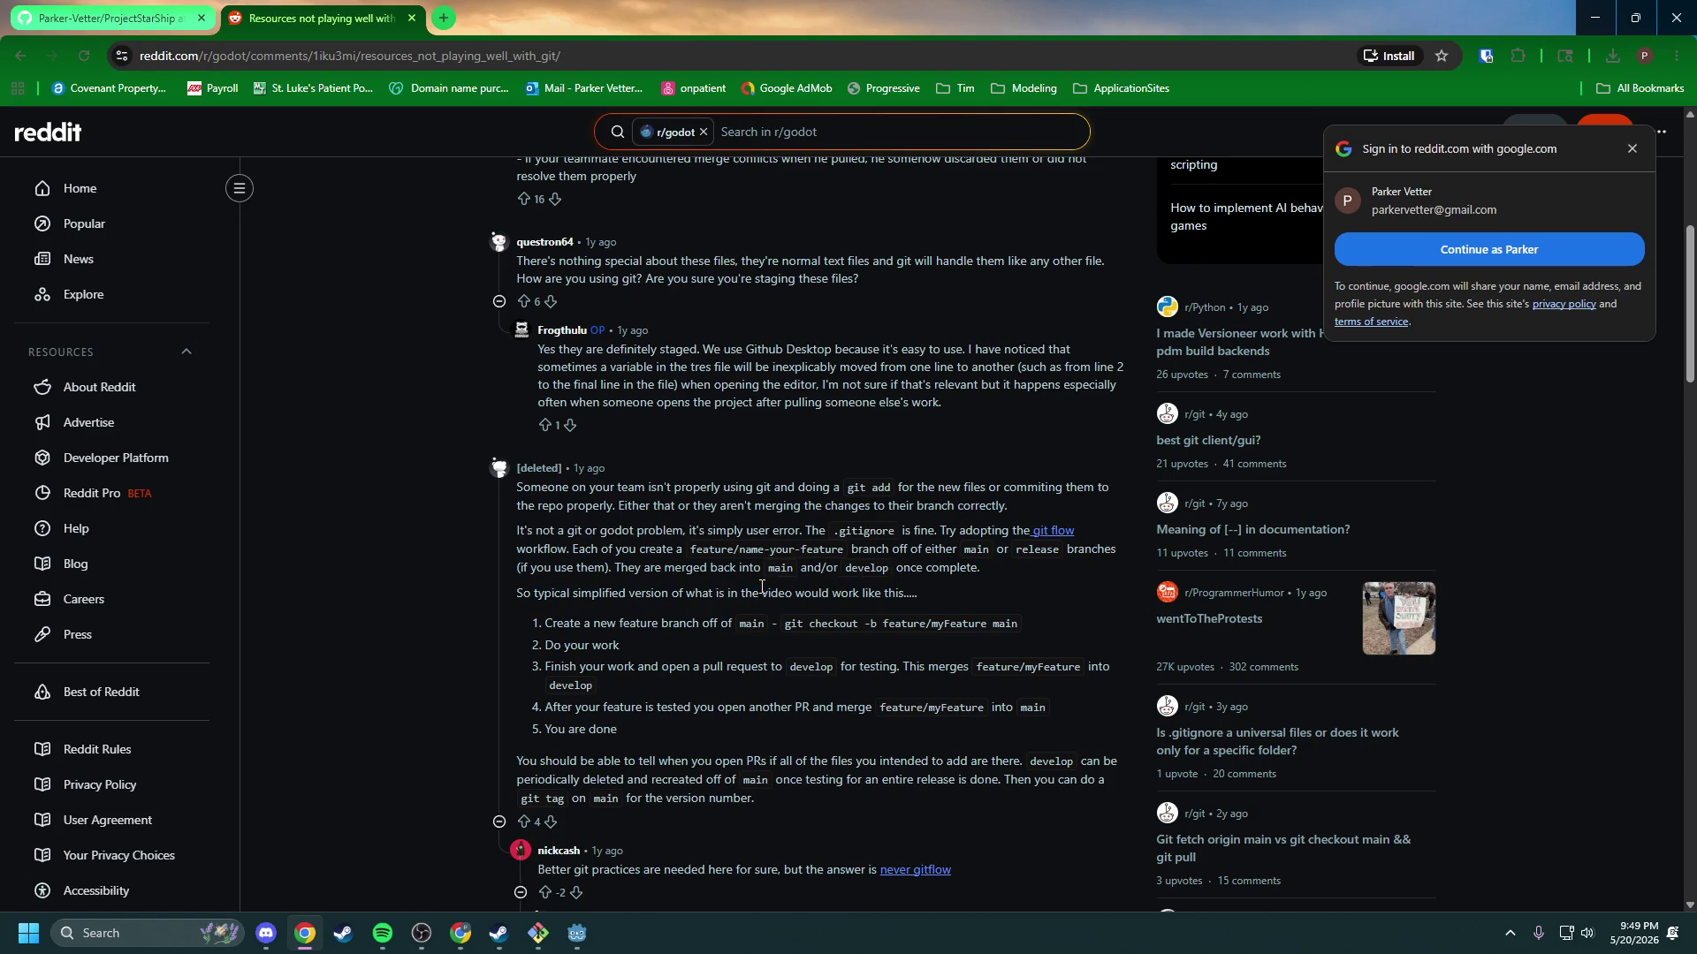
scroll(672, 588, "down", 1)
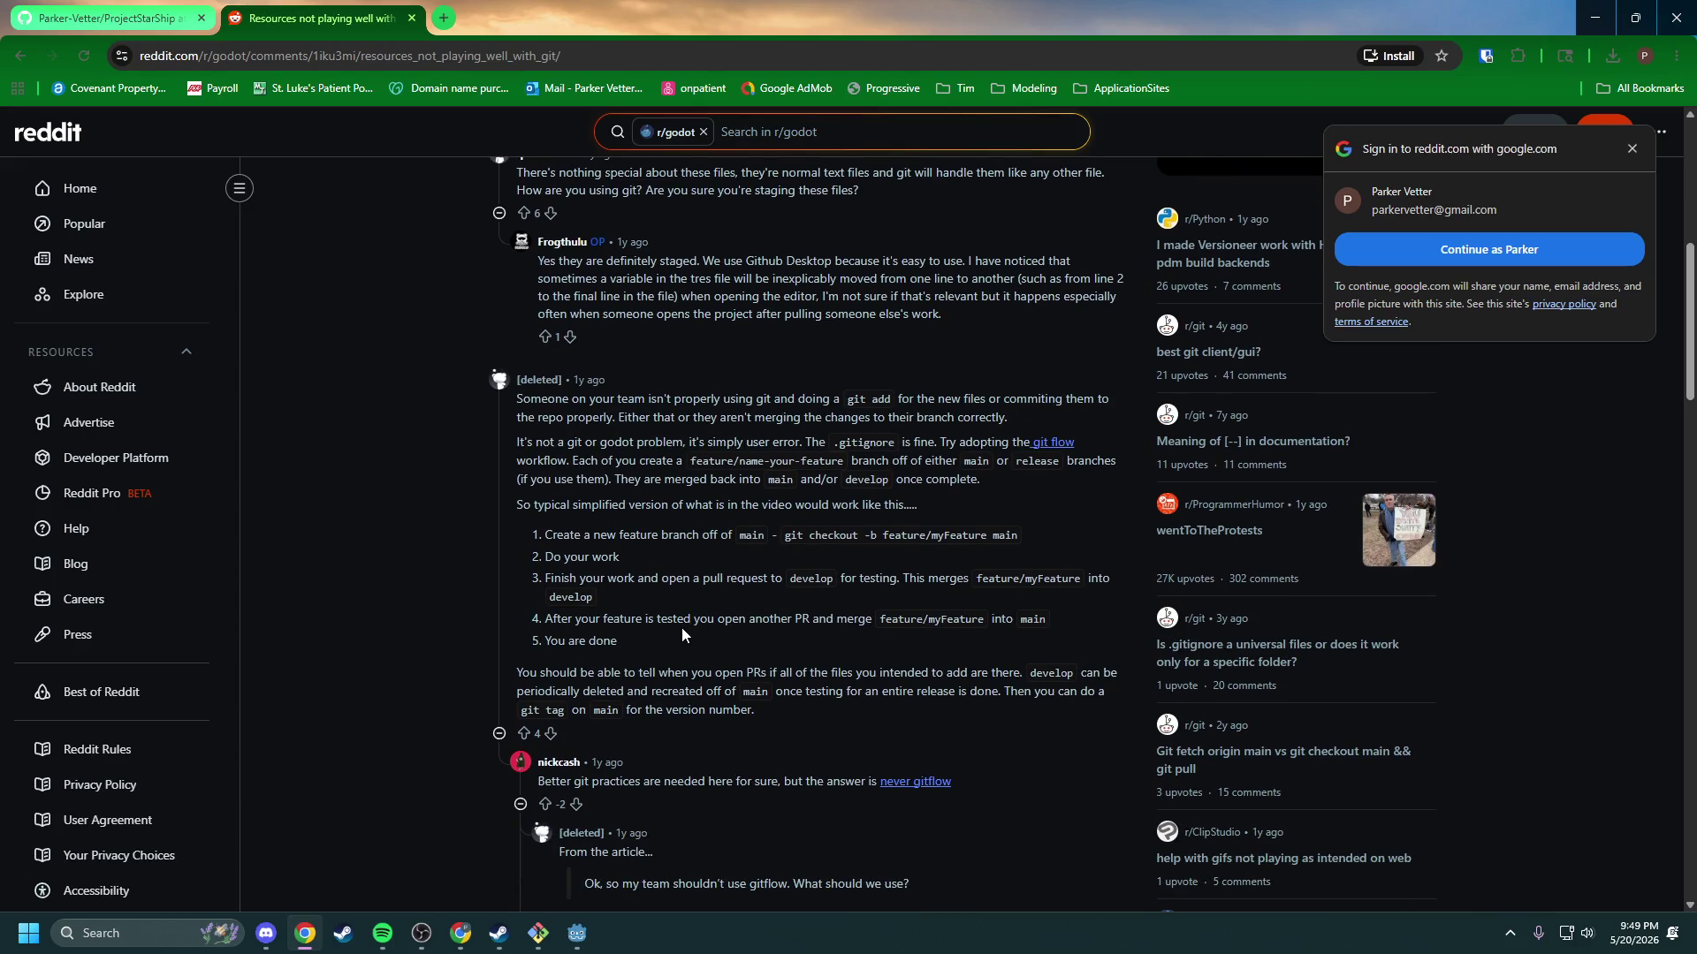
mouse_move(681, 628)
left_mouse_down()
mouse_move(620, 624)
mouse_move(533, 505)
left_mouse_up()
left_click(624, 599)
scroll(616, 575, "down", 2)
left_click_drag(581, 604, 844, 606)
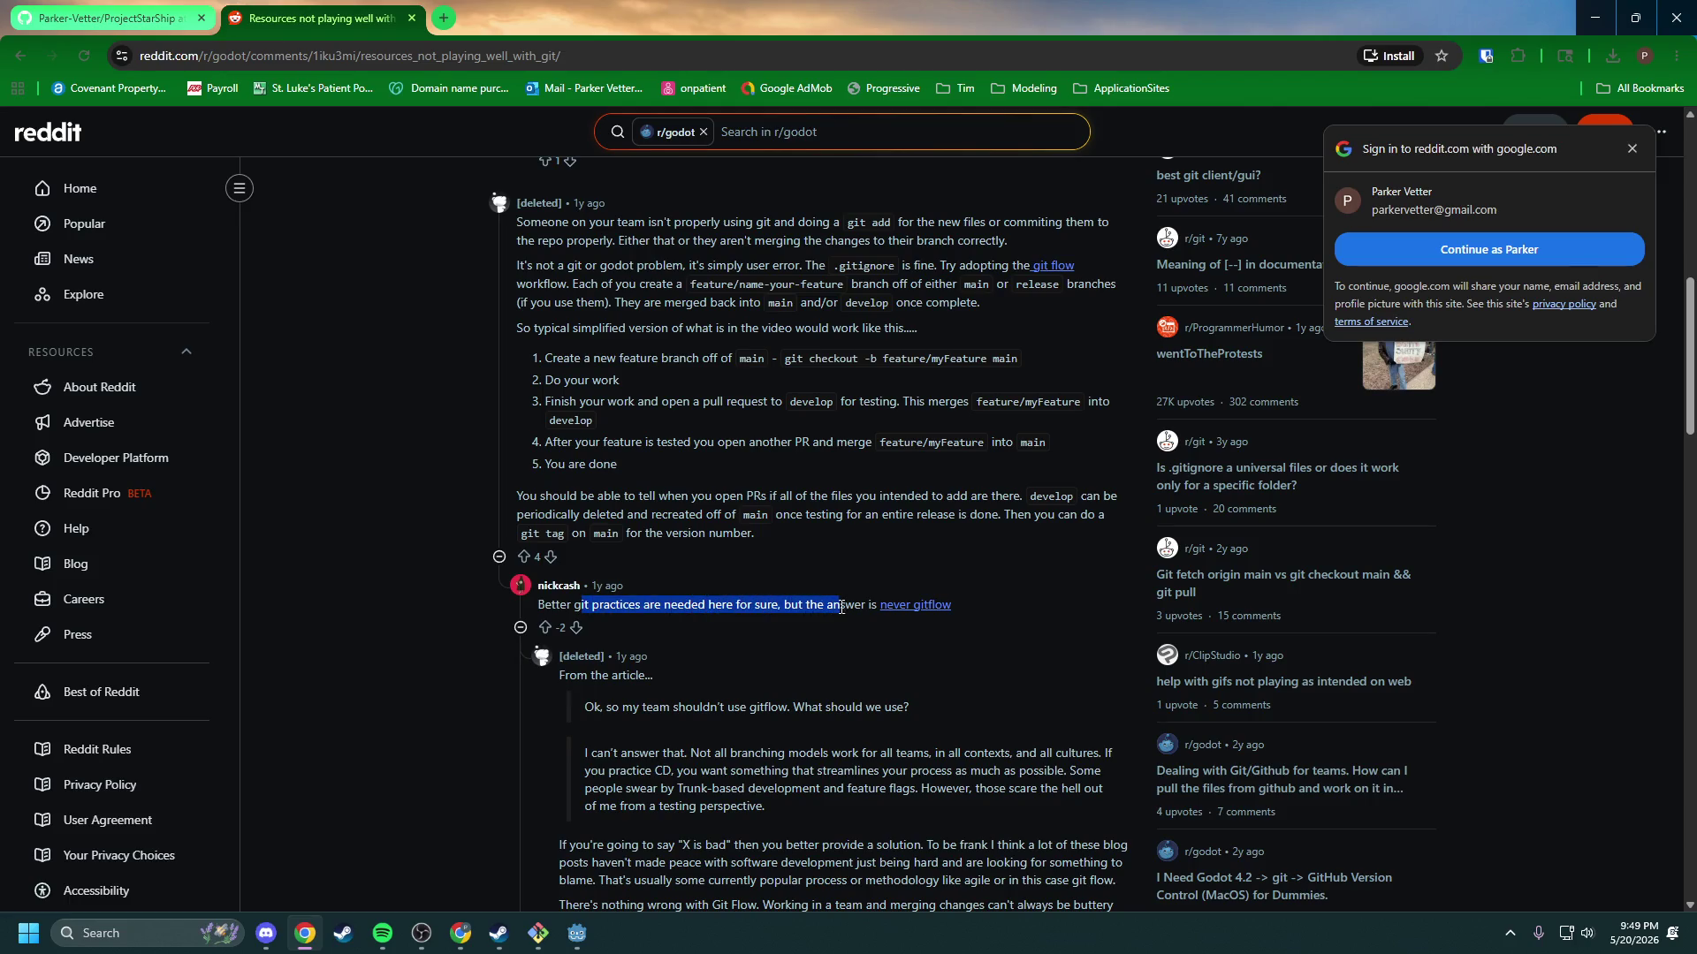
left_click(841, 607)
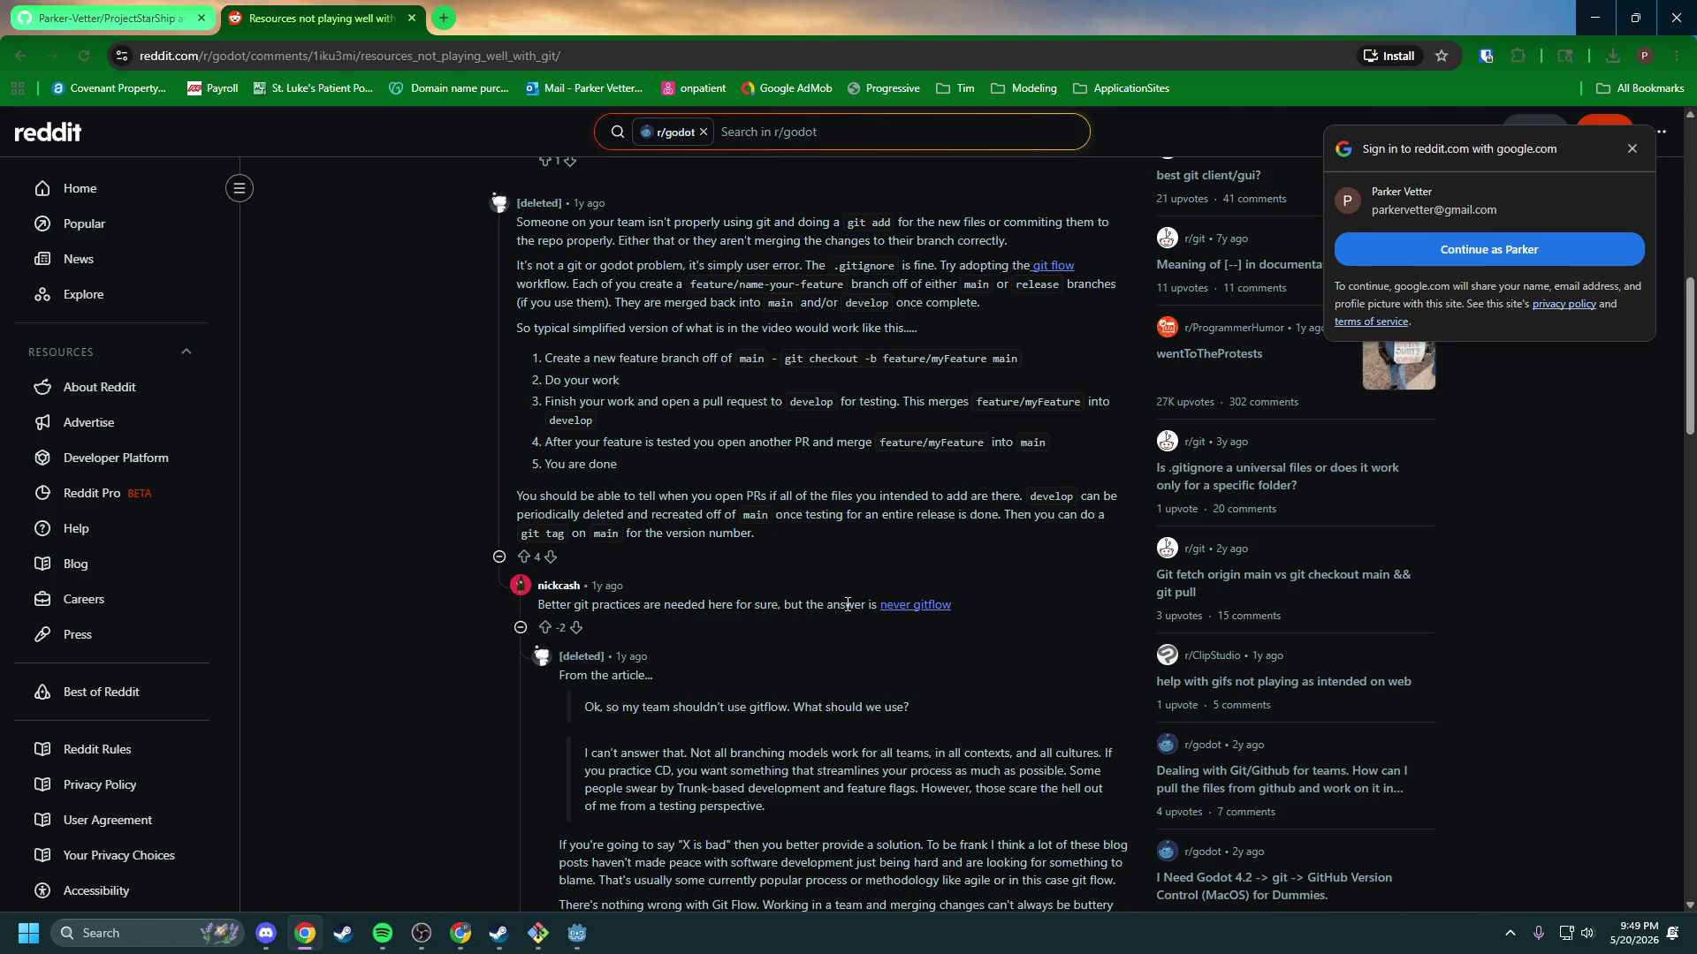
scroll(631, 585, "down", 2)
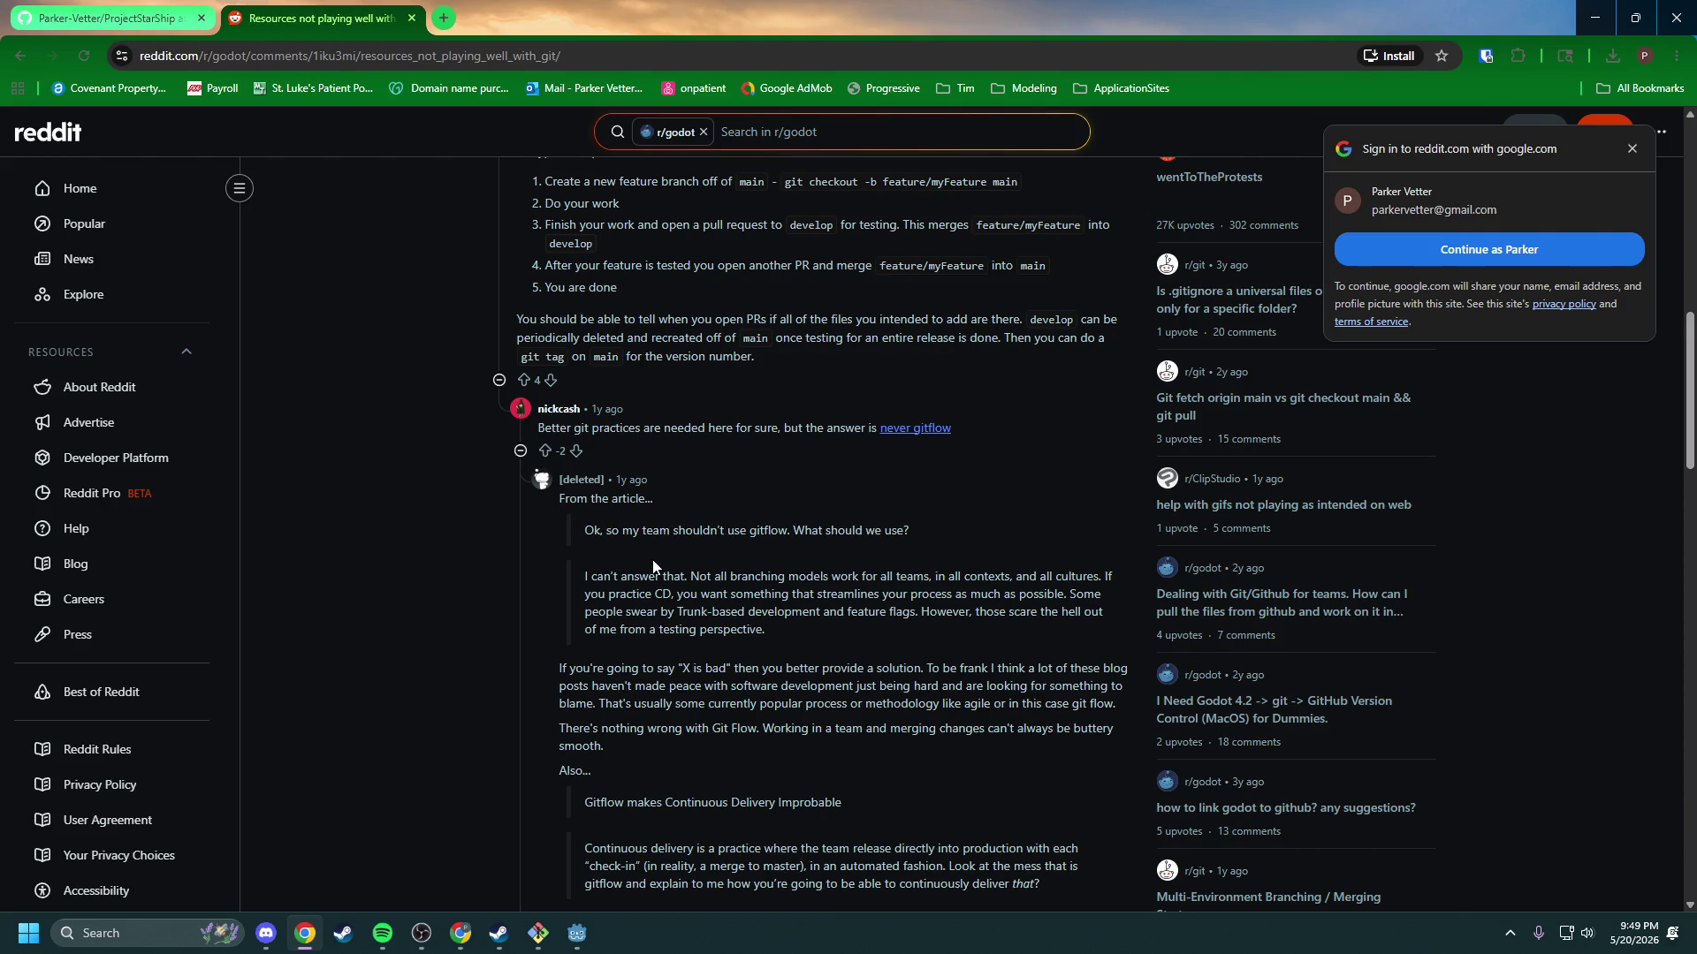
scroll(559, 563, "down", 2)
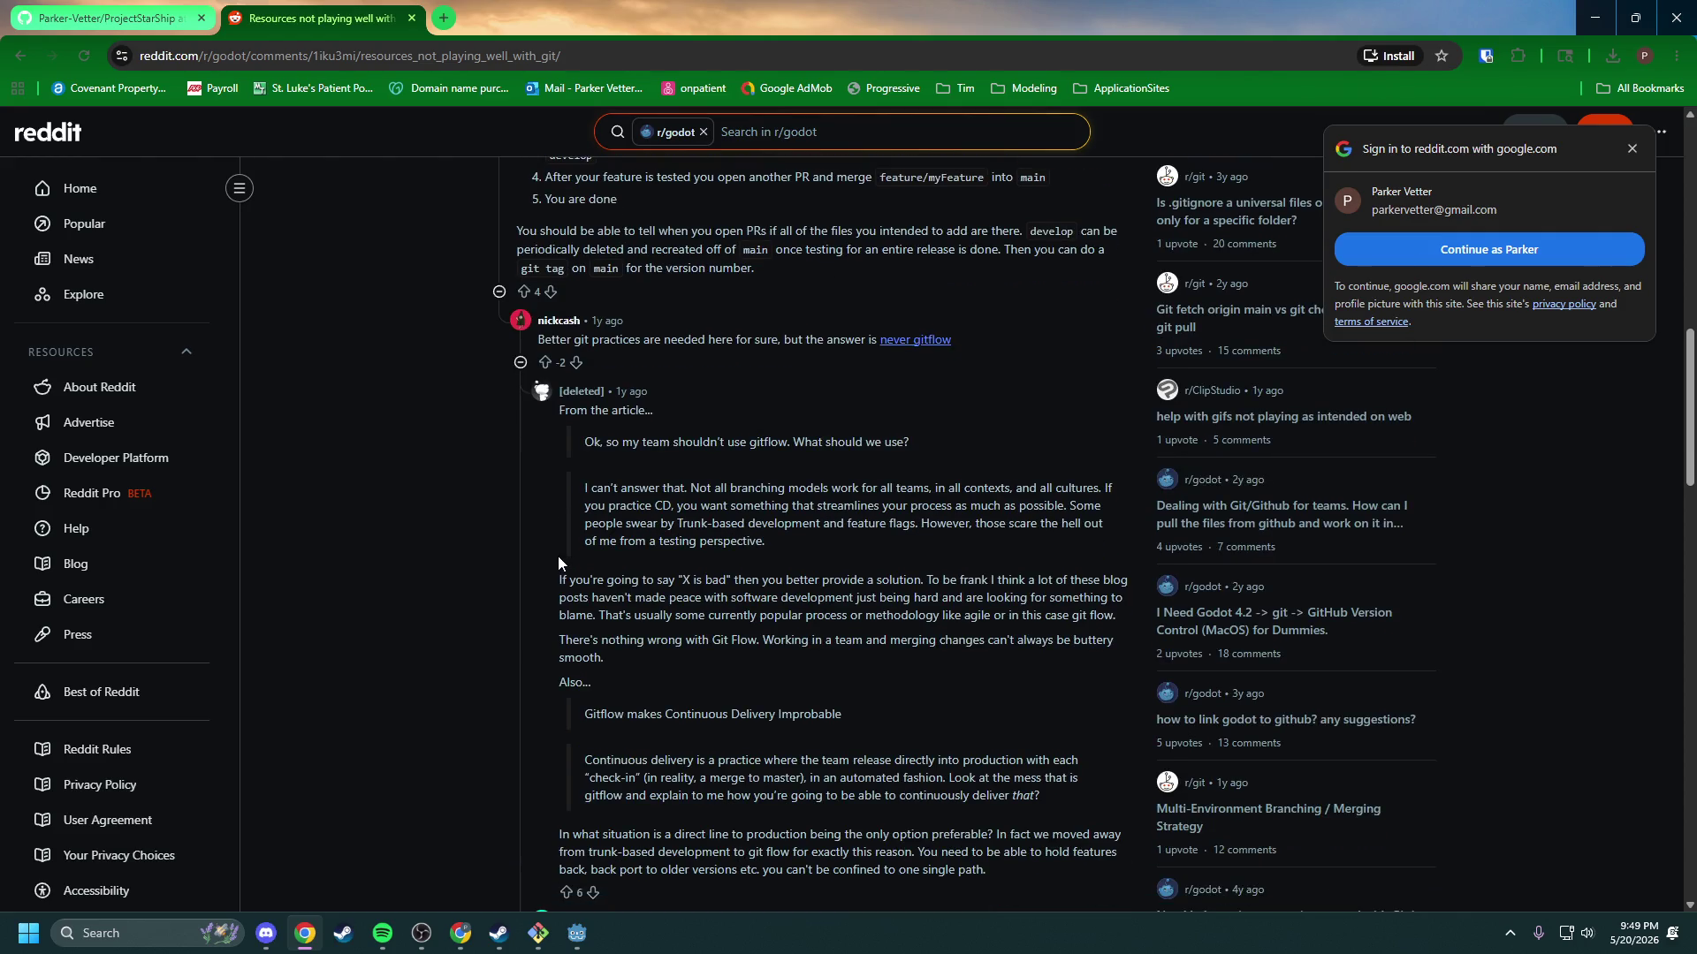
scroll(558, 563, "down", 2)
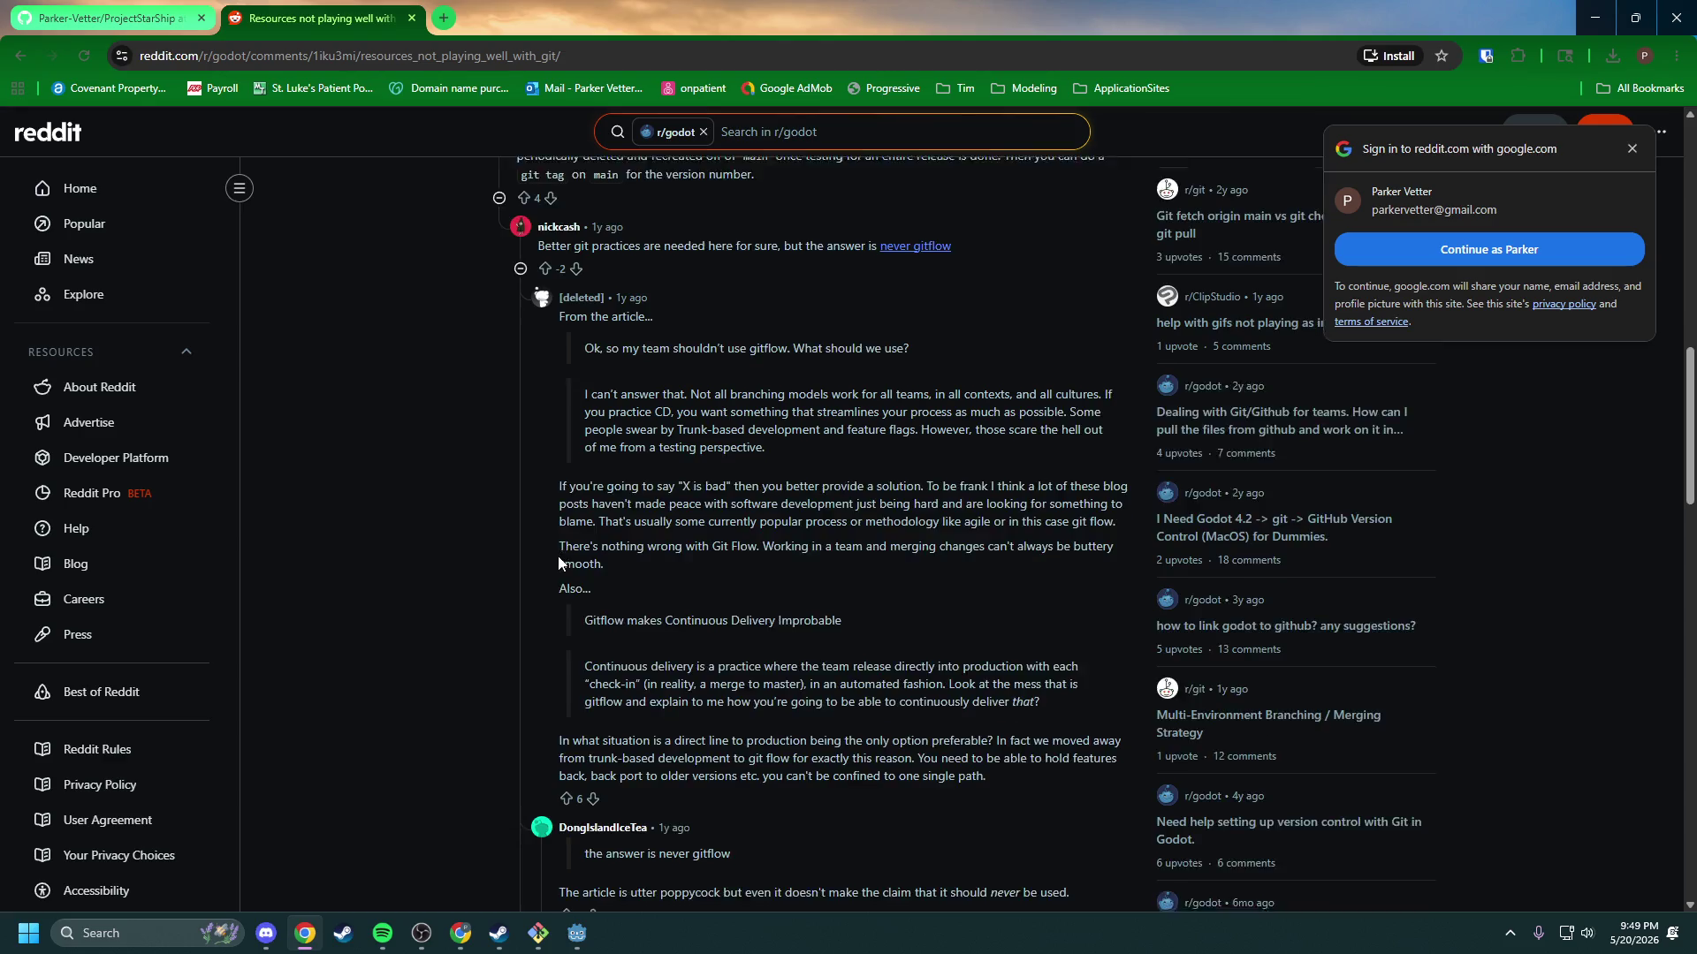
scroll(558, 563, "down", 2)
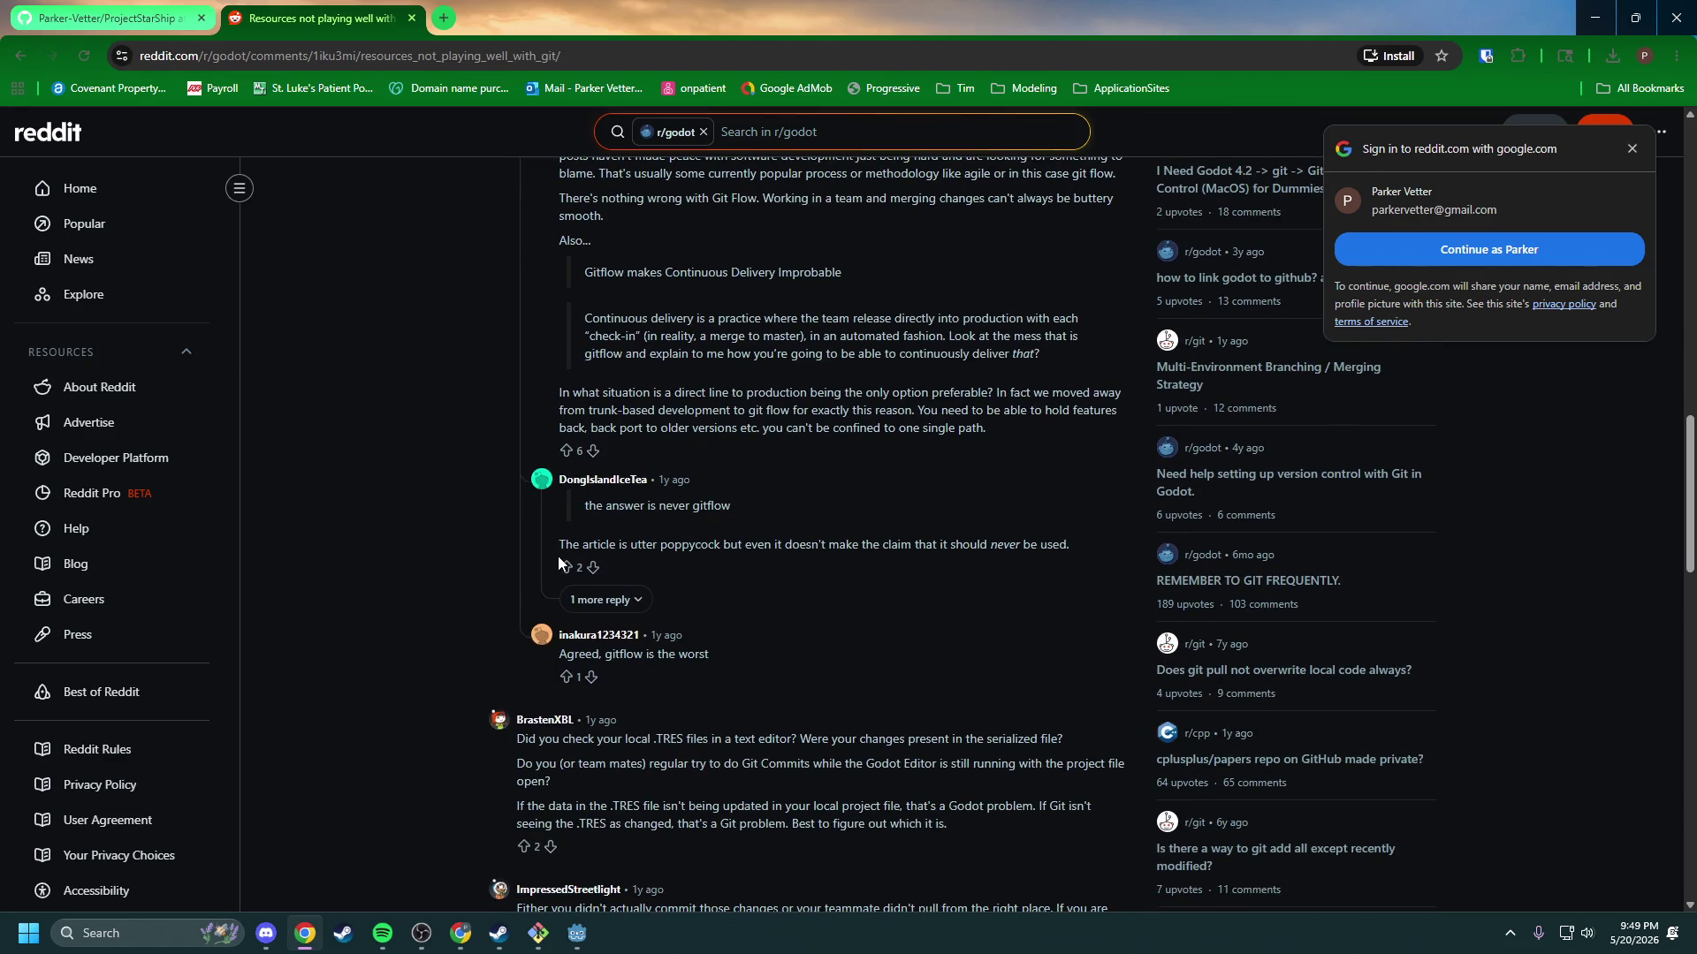
scroll(451, 535, "down", 1)
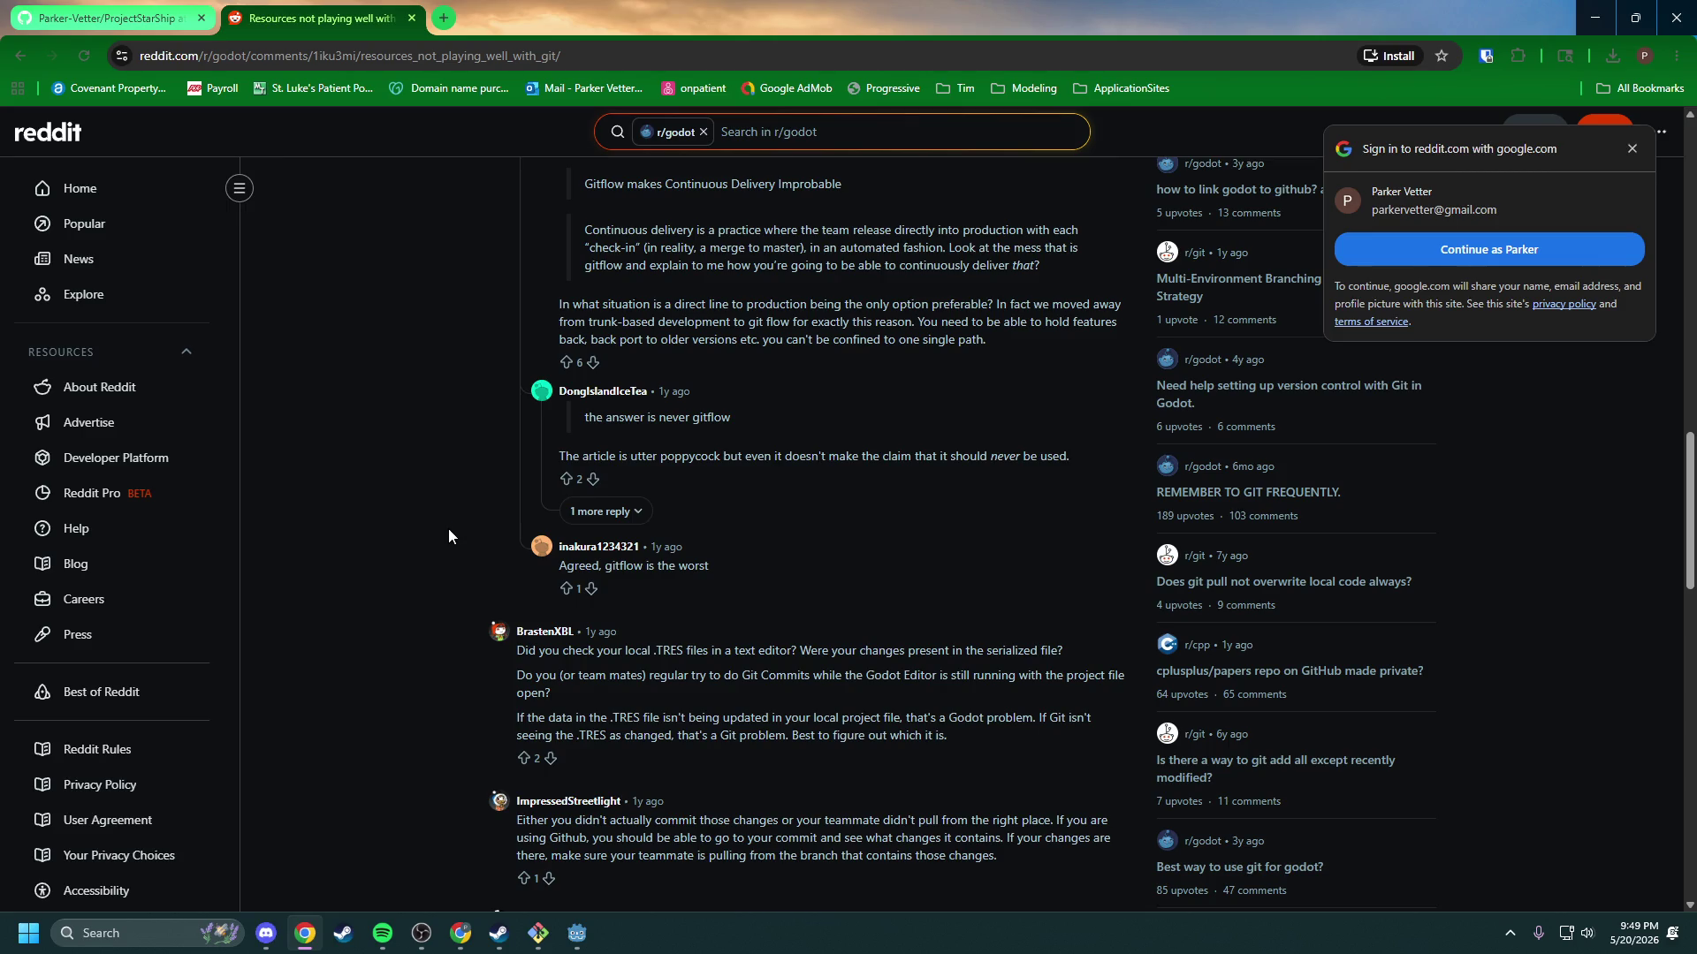
scroll(449, 535, "down", 2)
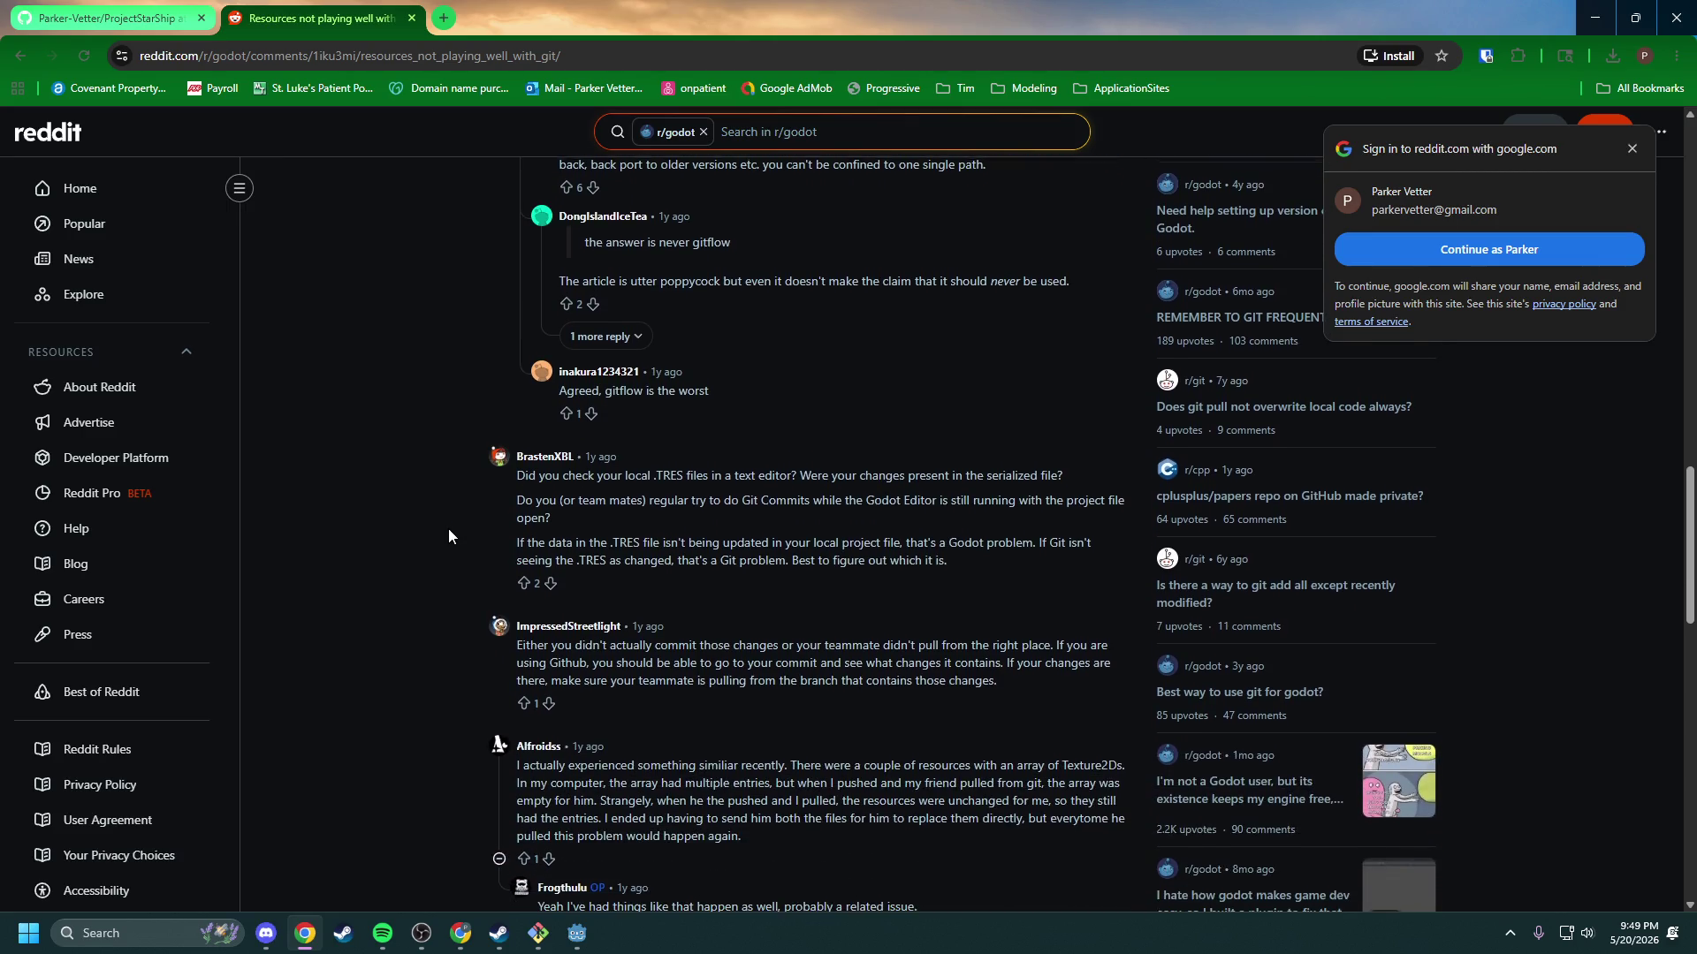
scroll(448, 535, "down", 1)
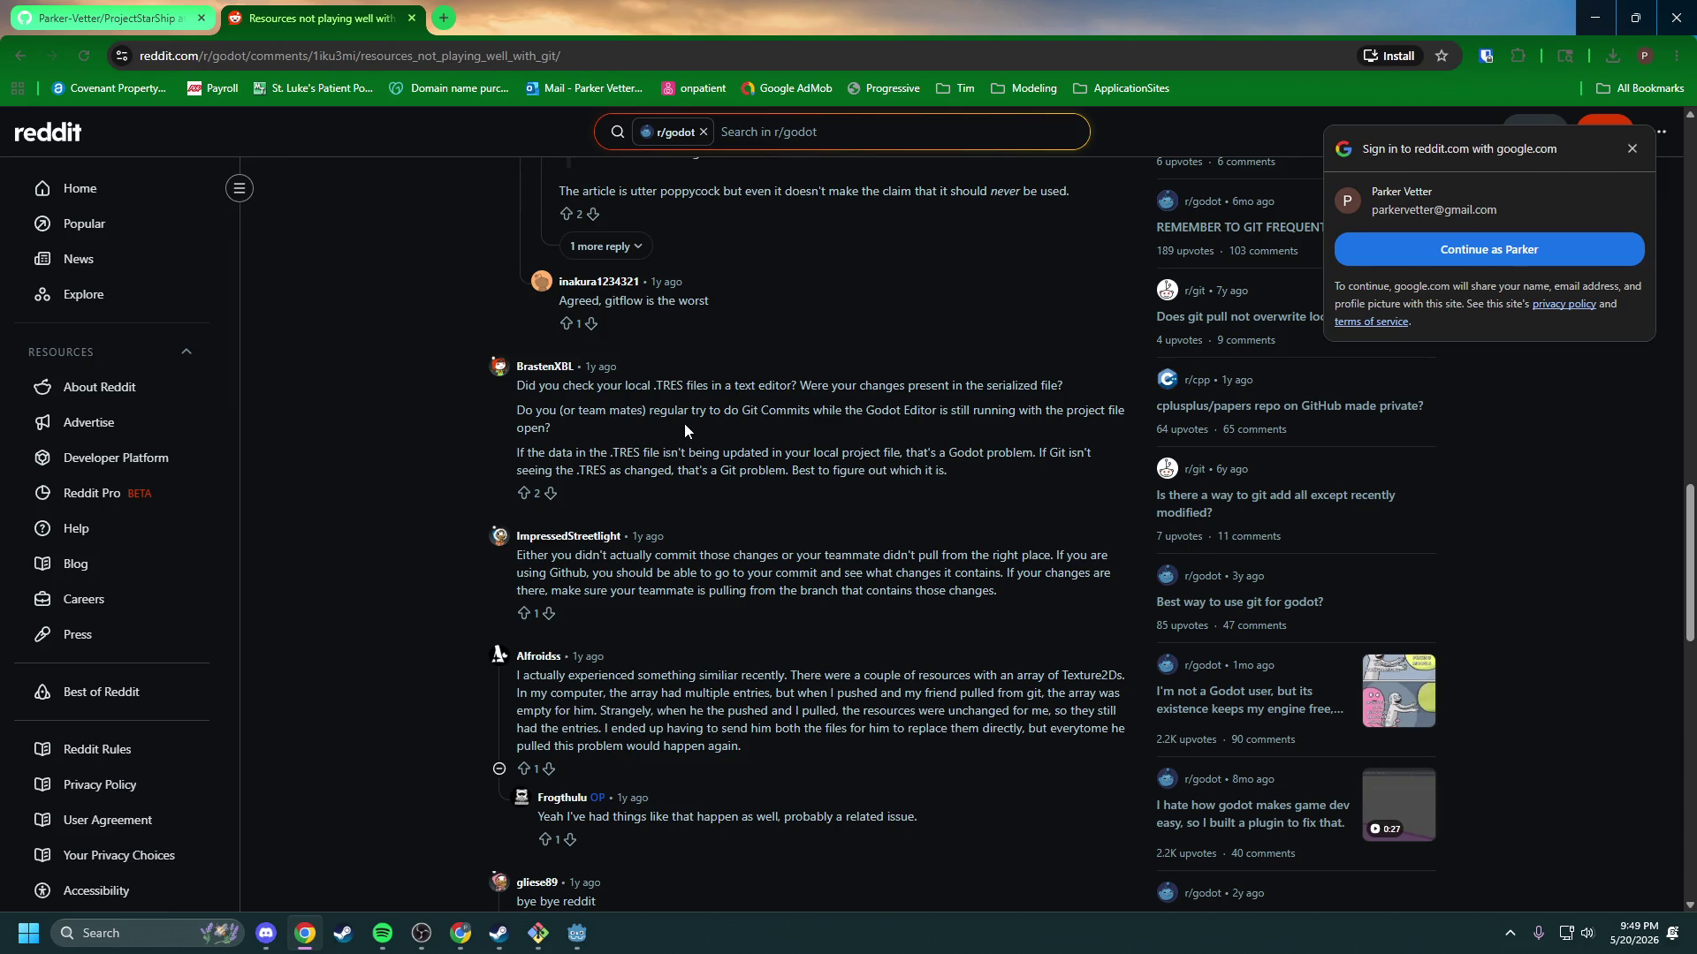
mouse_move(724, 411)
left_mouse_down()
mouse_move(1103, 414)
mouse_move(610, 435)
mouse_move(618, 454)
mouse_move(1011, 469)
mouse_move(1085, 454)
mouse_move(667, 454)
mouse_move(649, 471)
mouse_move(732, 473)
left_mouse_up()
left_click(931, 474)
Step: Copy the three-paragraph .TRES comment and the thread's web address over to Discord
mouse_move(946, 475)
left_mouse_down()
mouse_move(769, 410)
mouse_move(515, 385)
left_mouse_up()
right_click(610, 398)
left_click(734, 433)
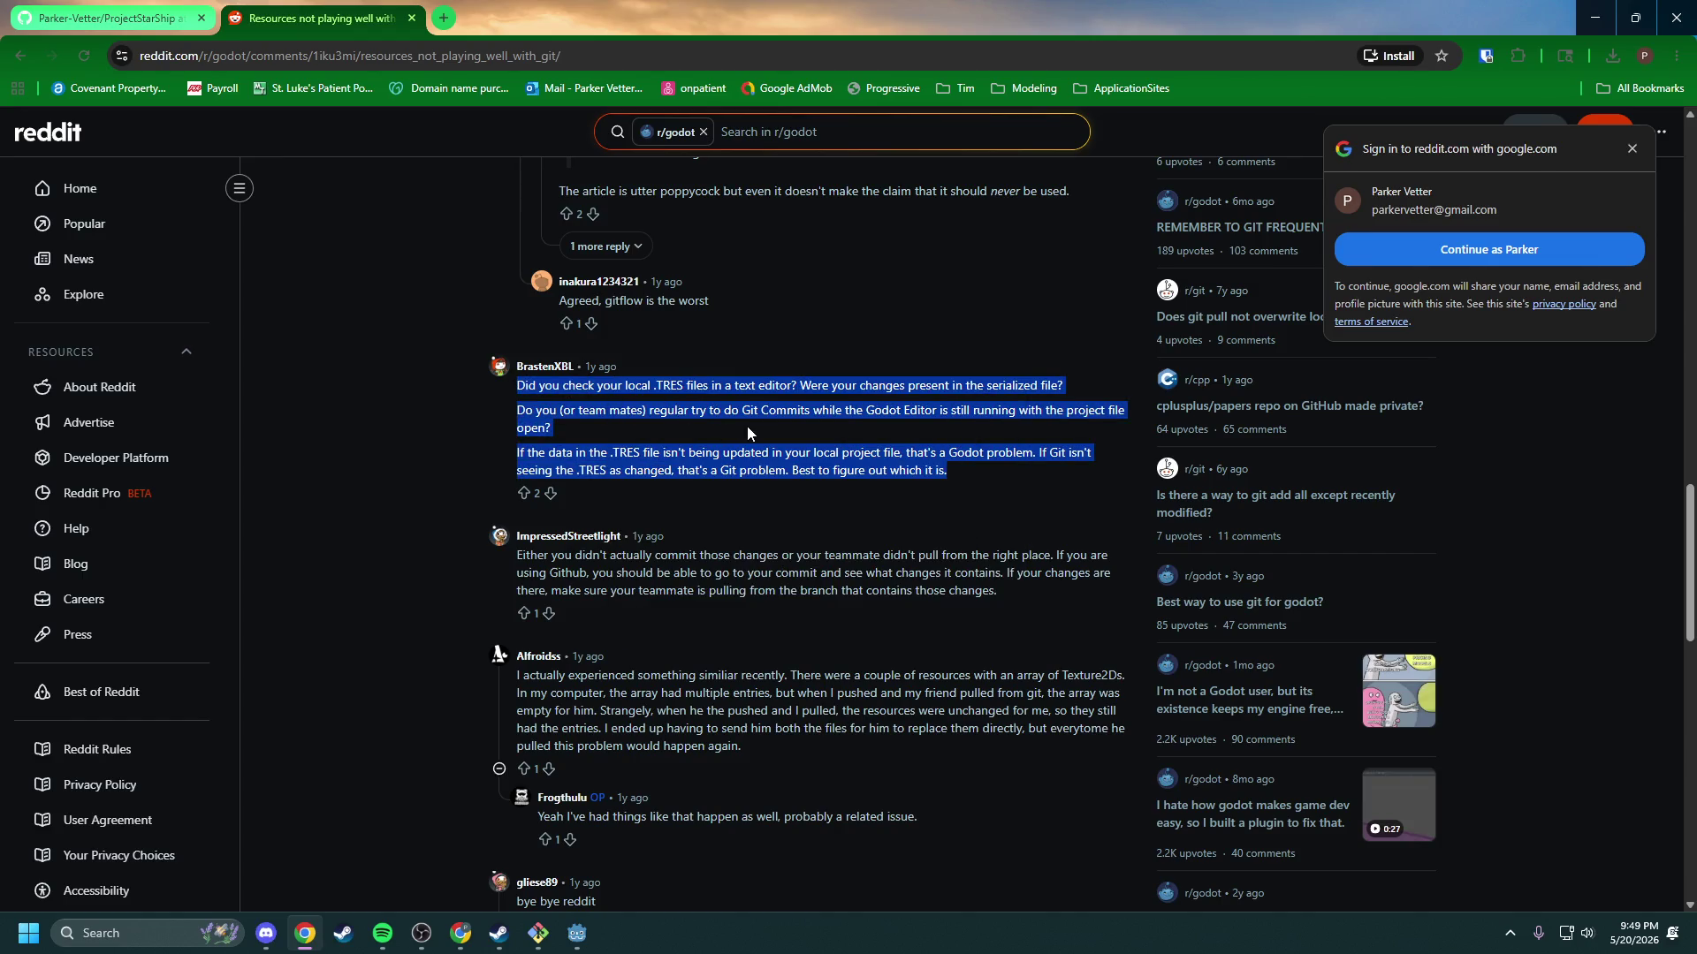
left_click(779, 407)
key("alt+Tab")
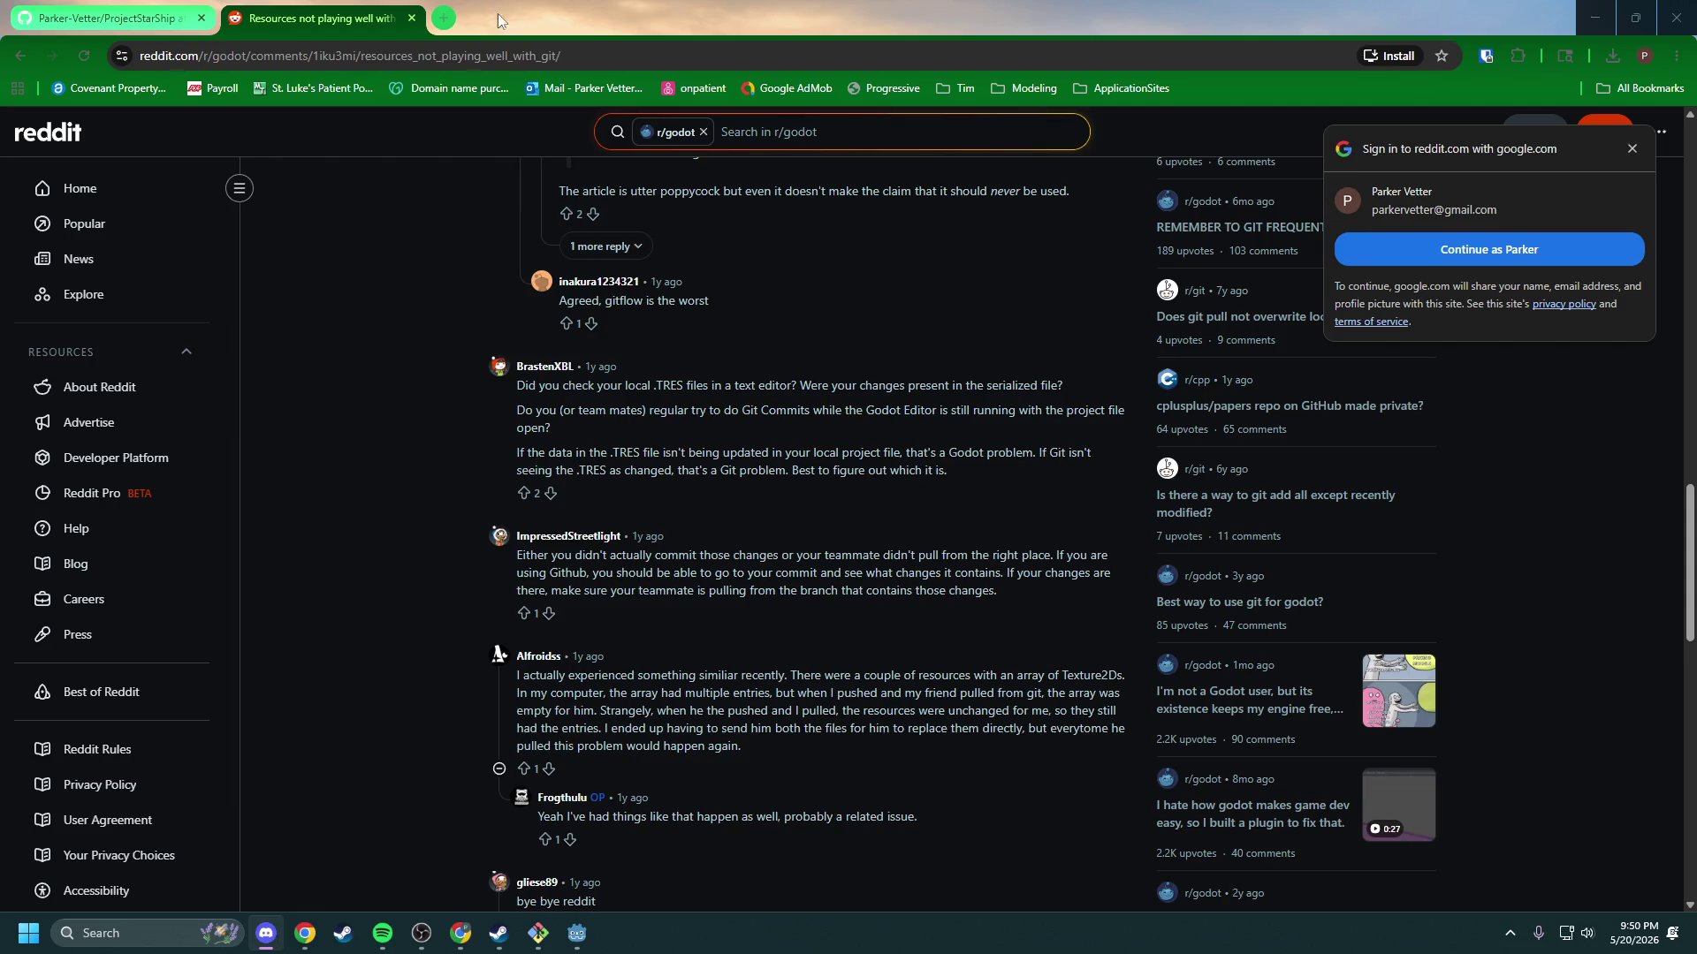
left_click(558, 51)
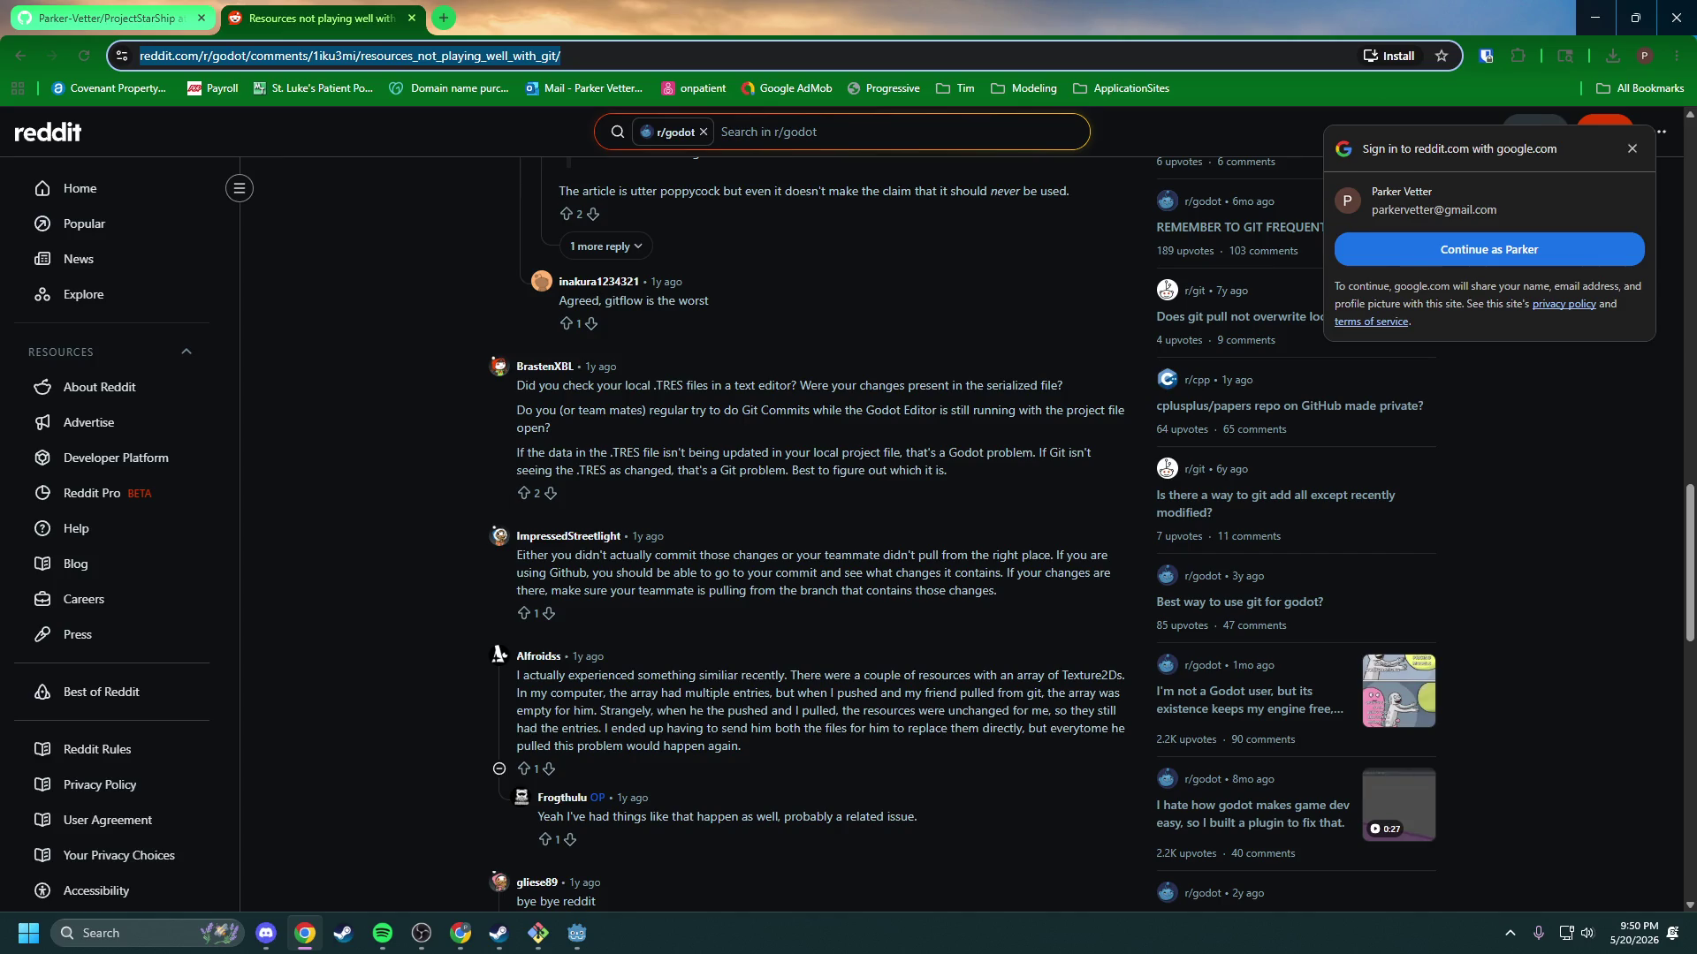
key("alt+Tab")
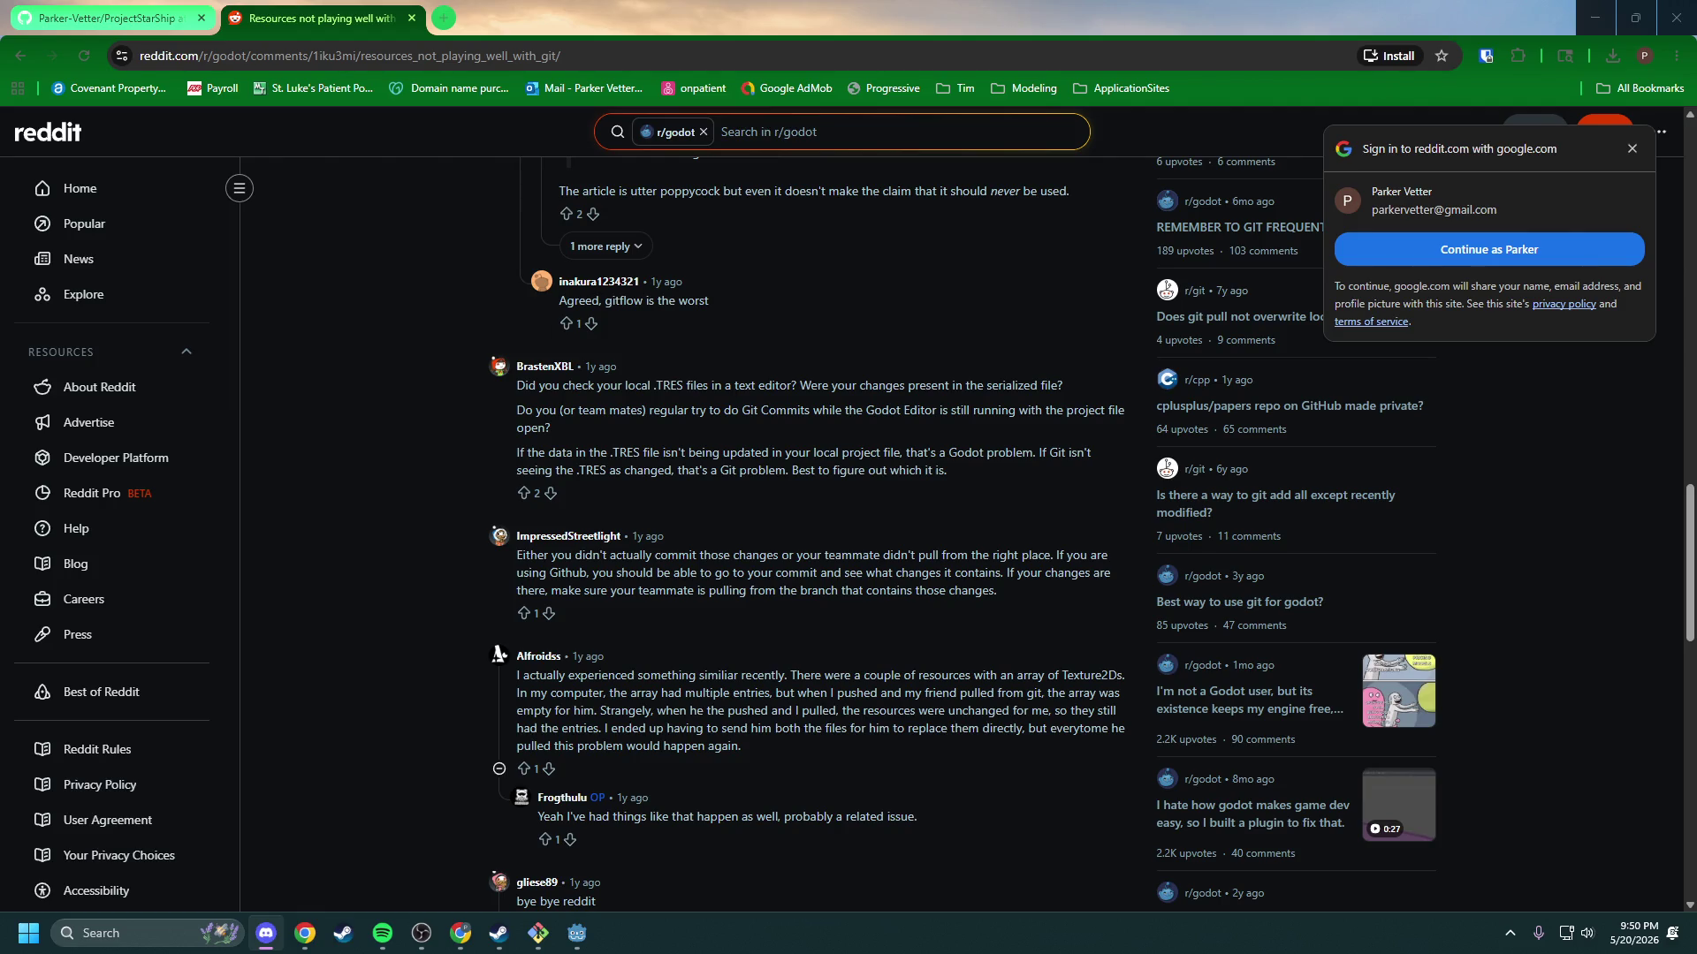
key("alt+Tab")
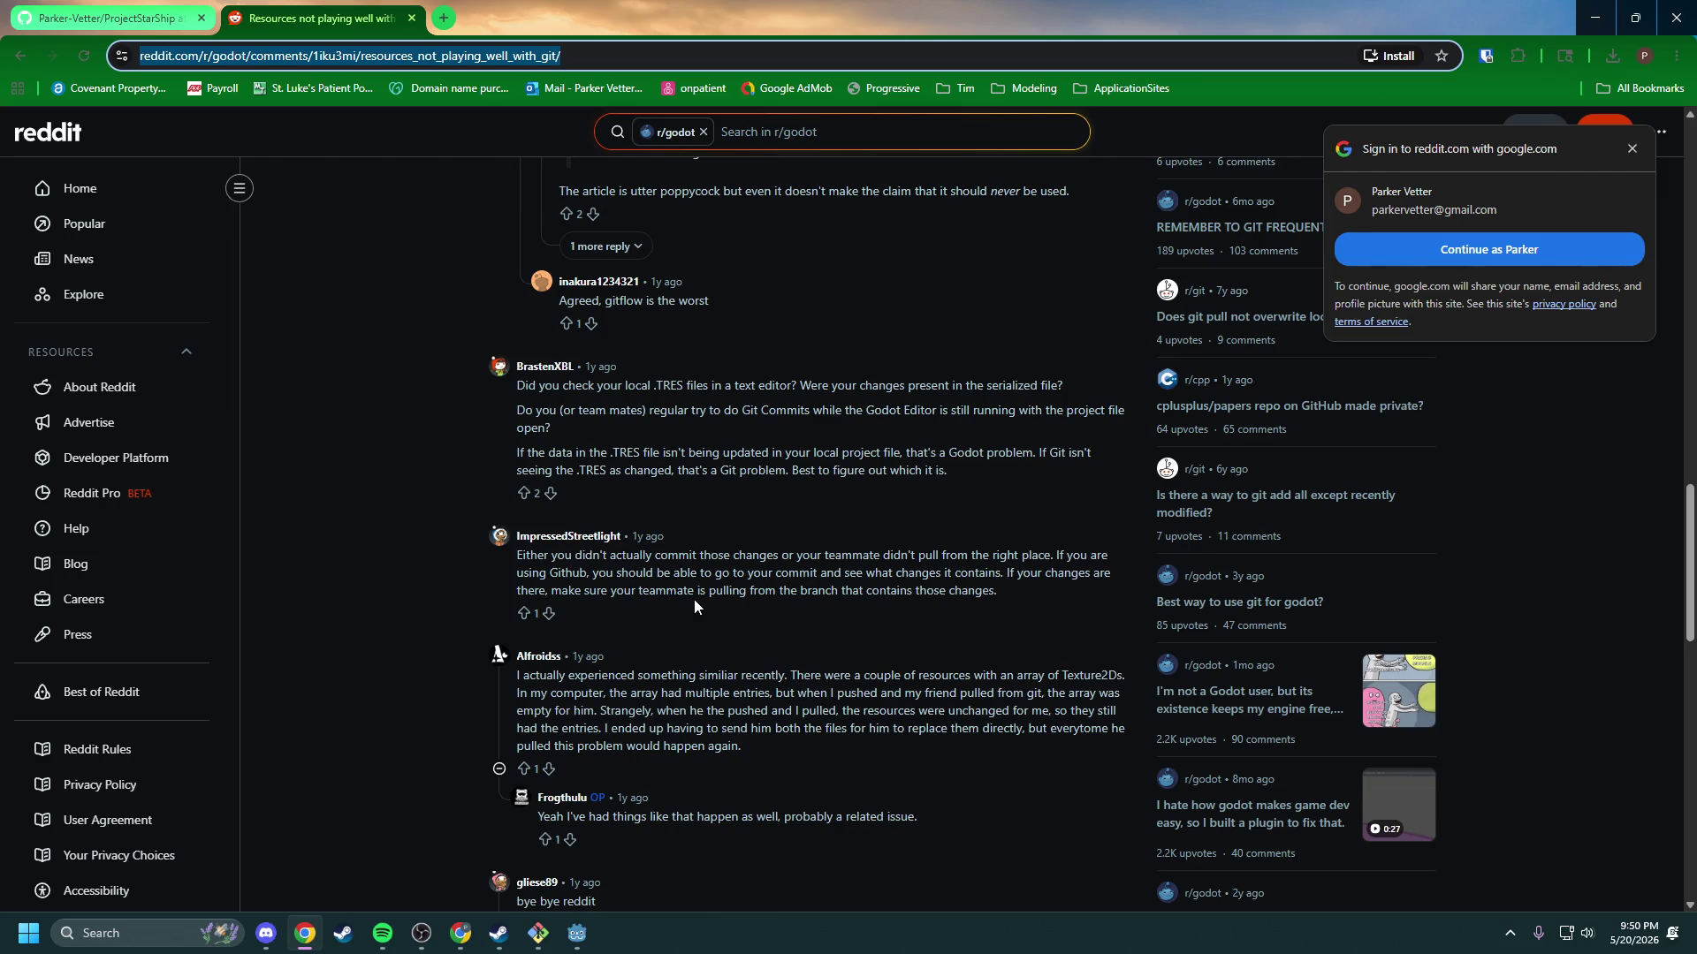
Step: Read the Texture2D array comment and remaining replies, then go back to the Google results
mouse_move(535, 675)
left_mouse_down()
mouse_move(548, 693)
mouse_move(879, 698)
left_mouse_up()
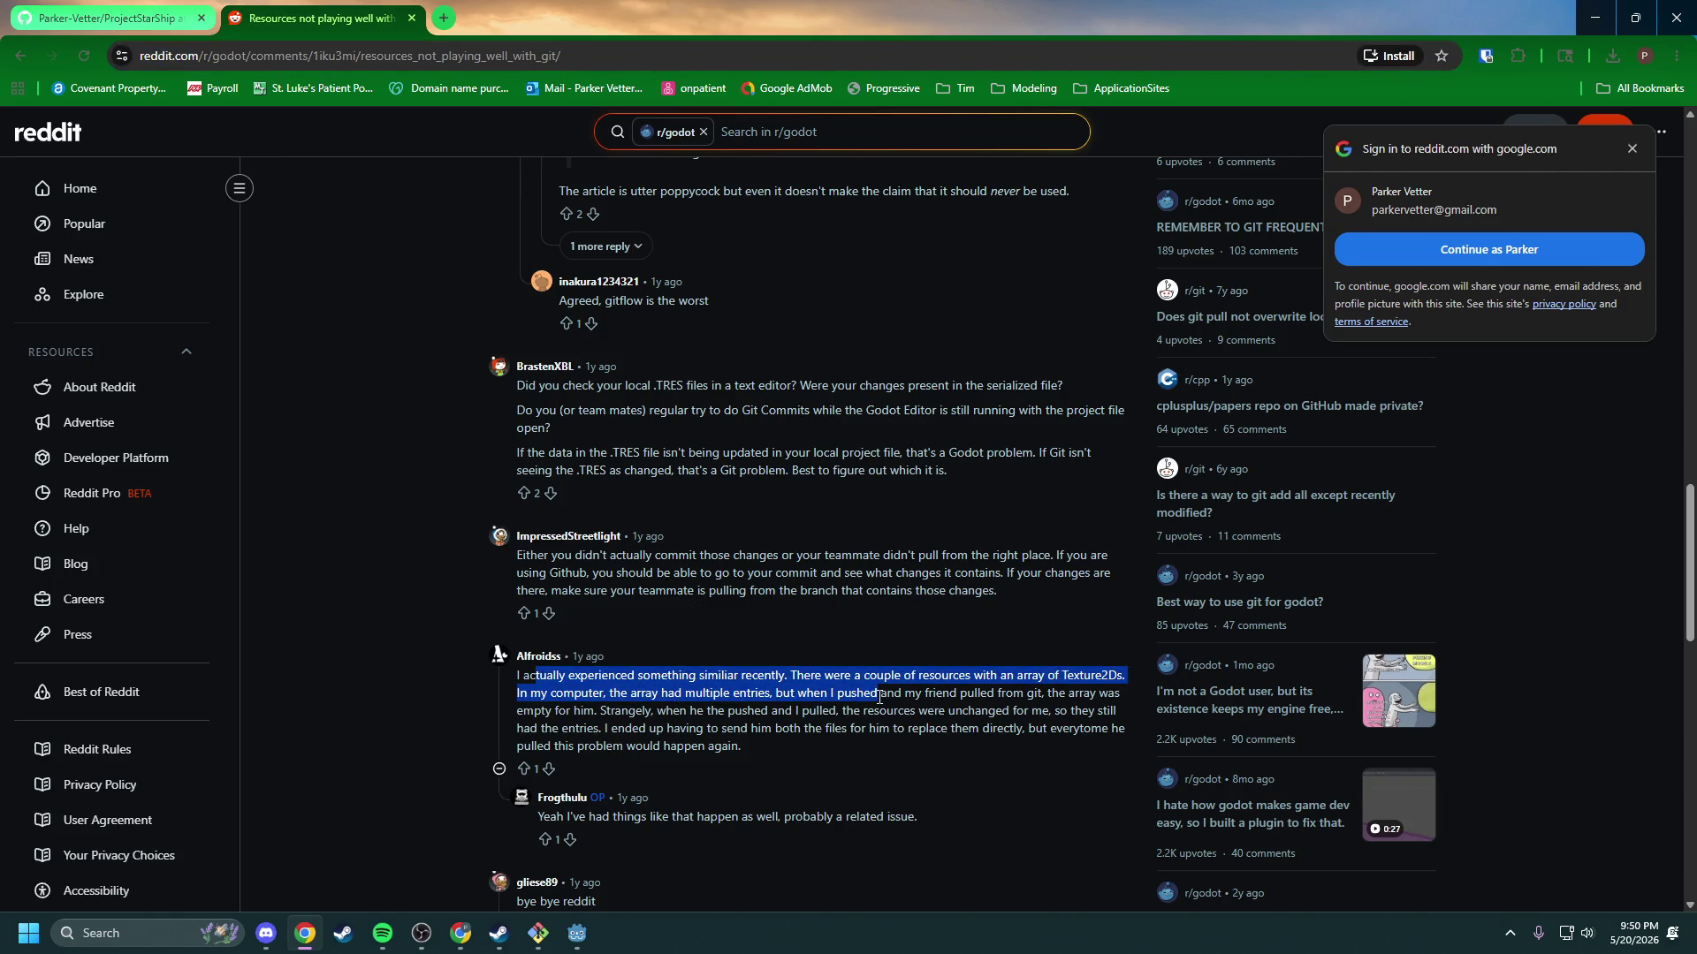
mouse_move(879, 698)
left_mouse_down()
mouse_move(839, 730)
mouse_move(796, 712)
mouse_move(1096, 711)
mouse_move(612, 727)
mouse_move(1103, 729)
mouse_move(621, 752)
left_mouse_up()
left_click(620, 752)
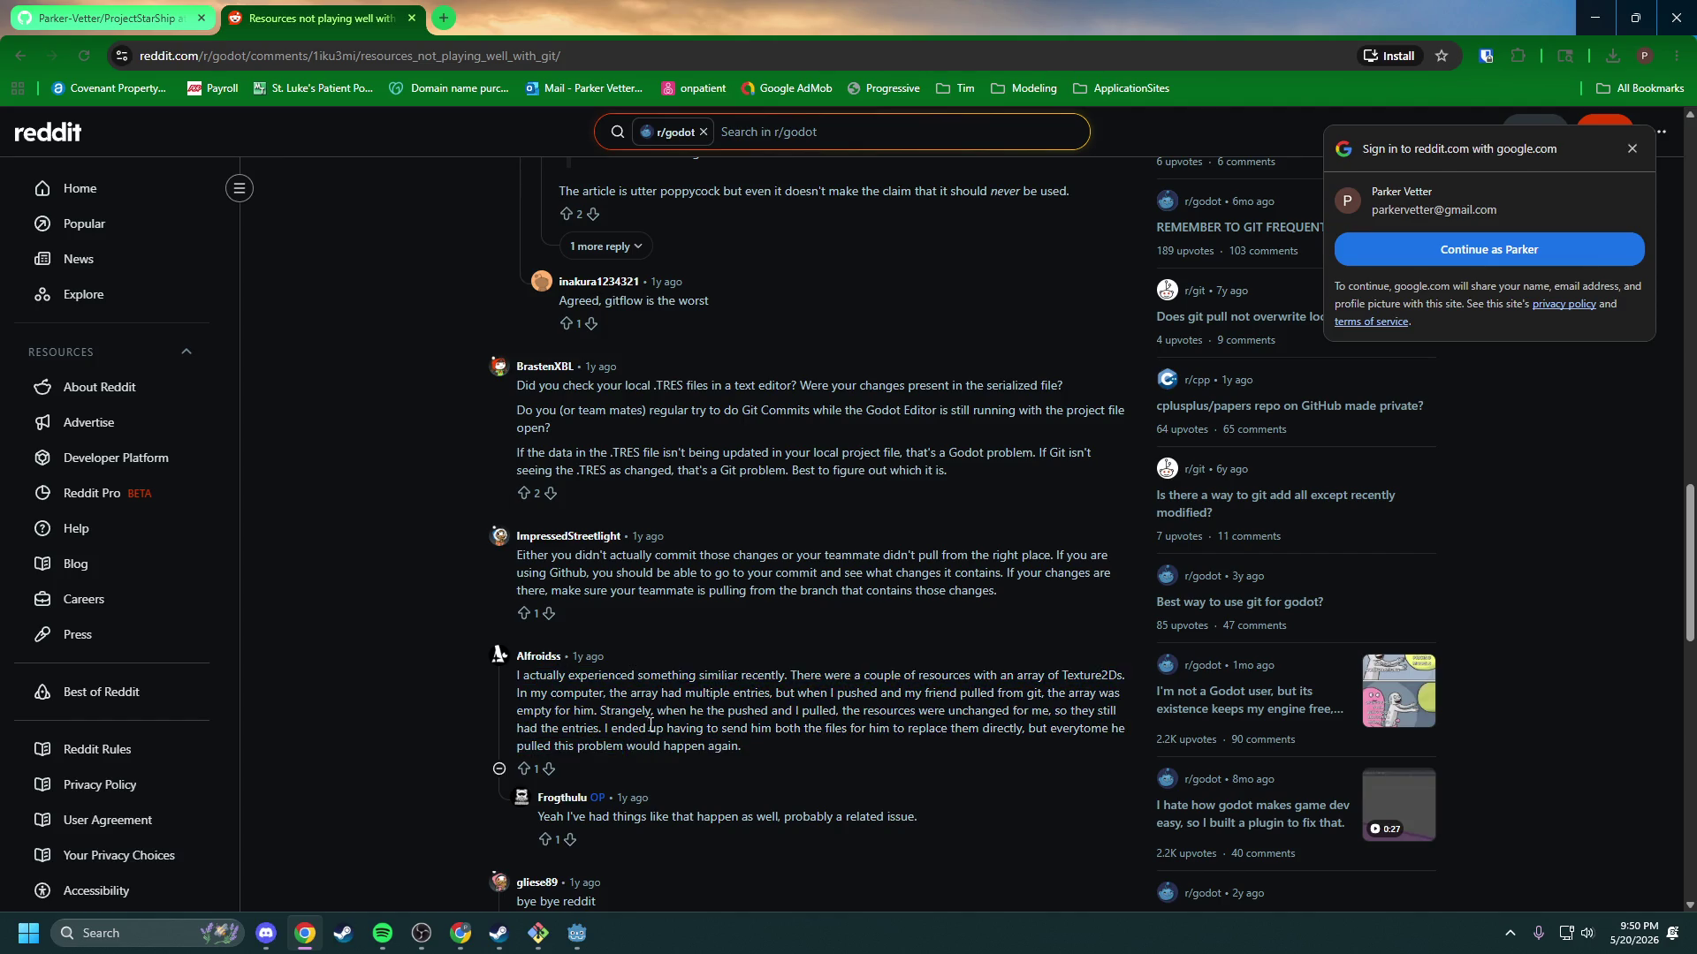
scroll(661, 580, "down", 3)
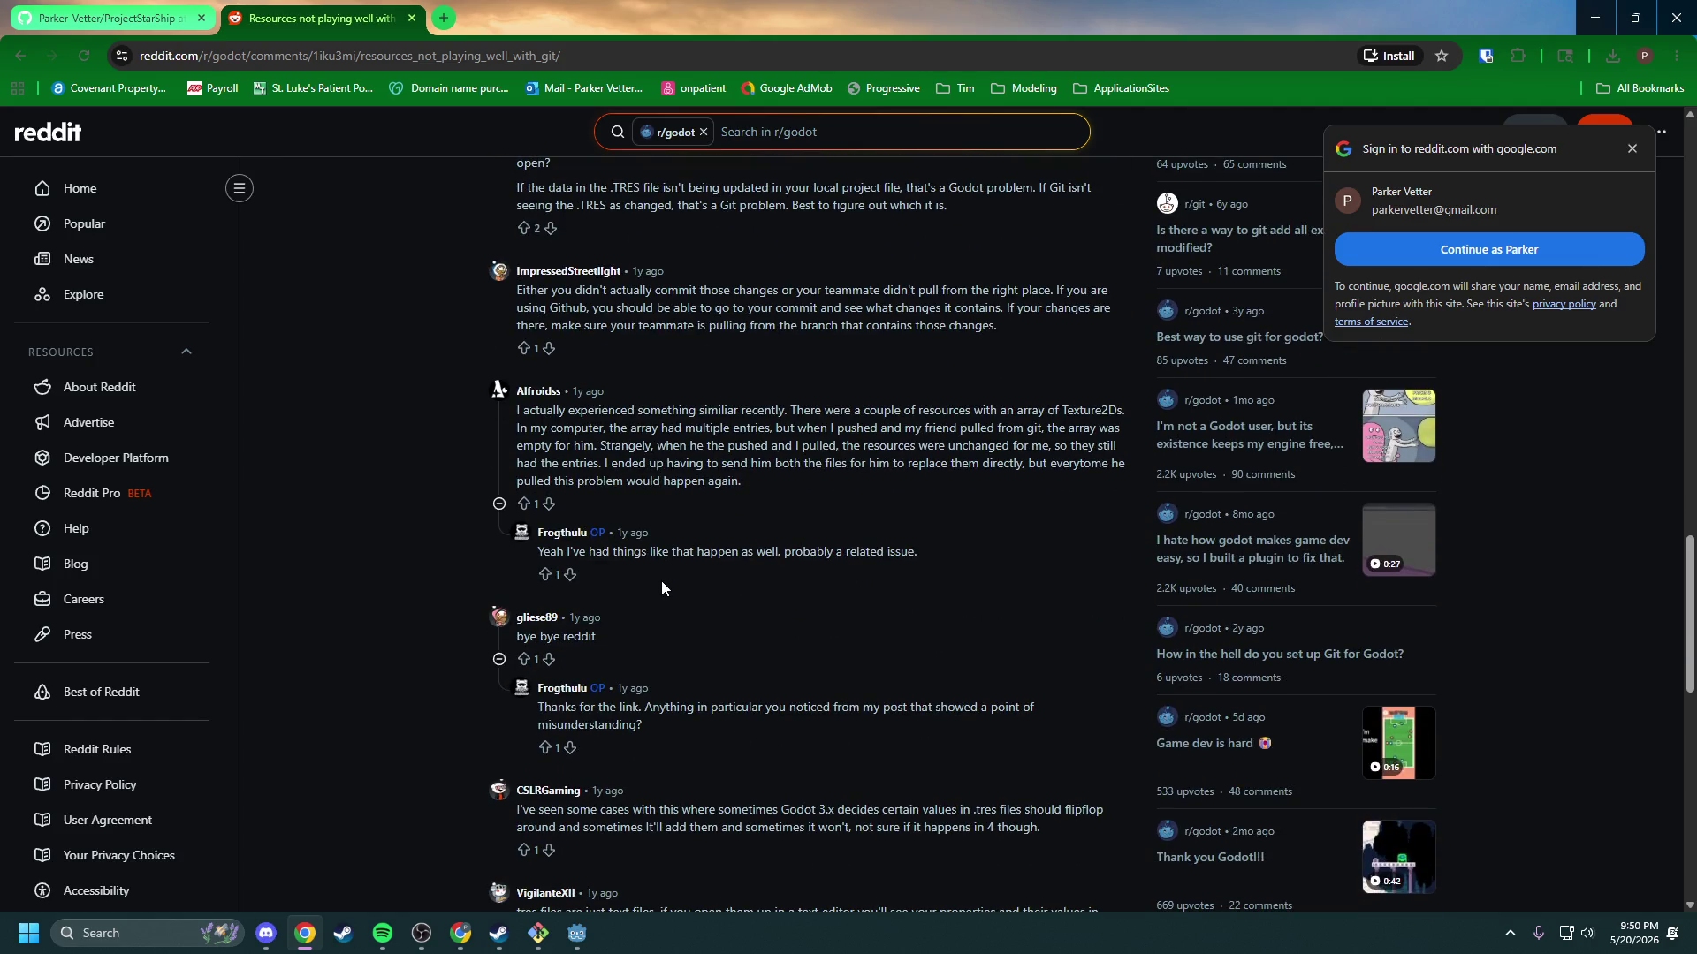
scroll(662, 582, "down", 1)
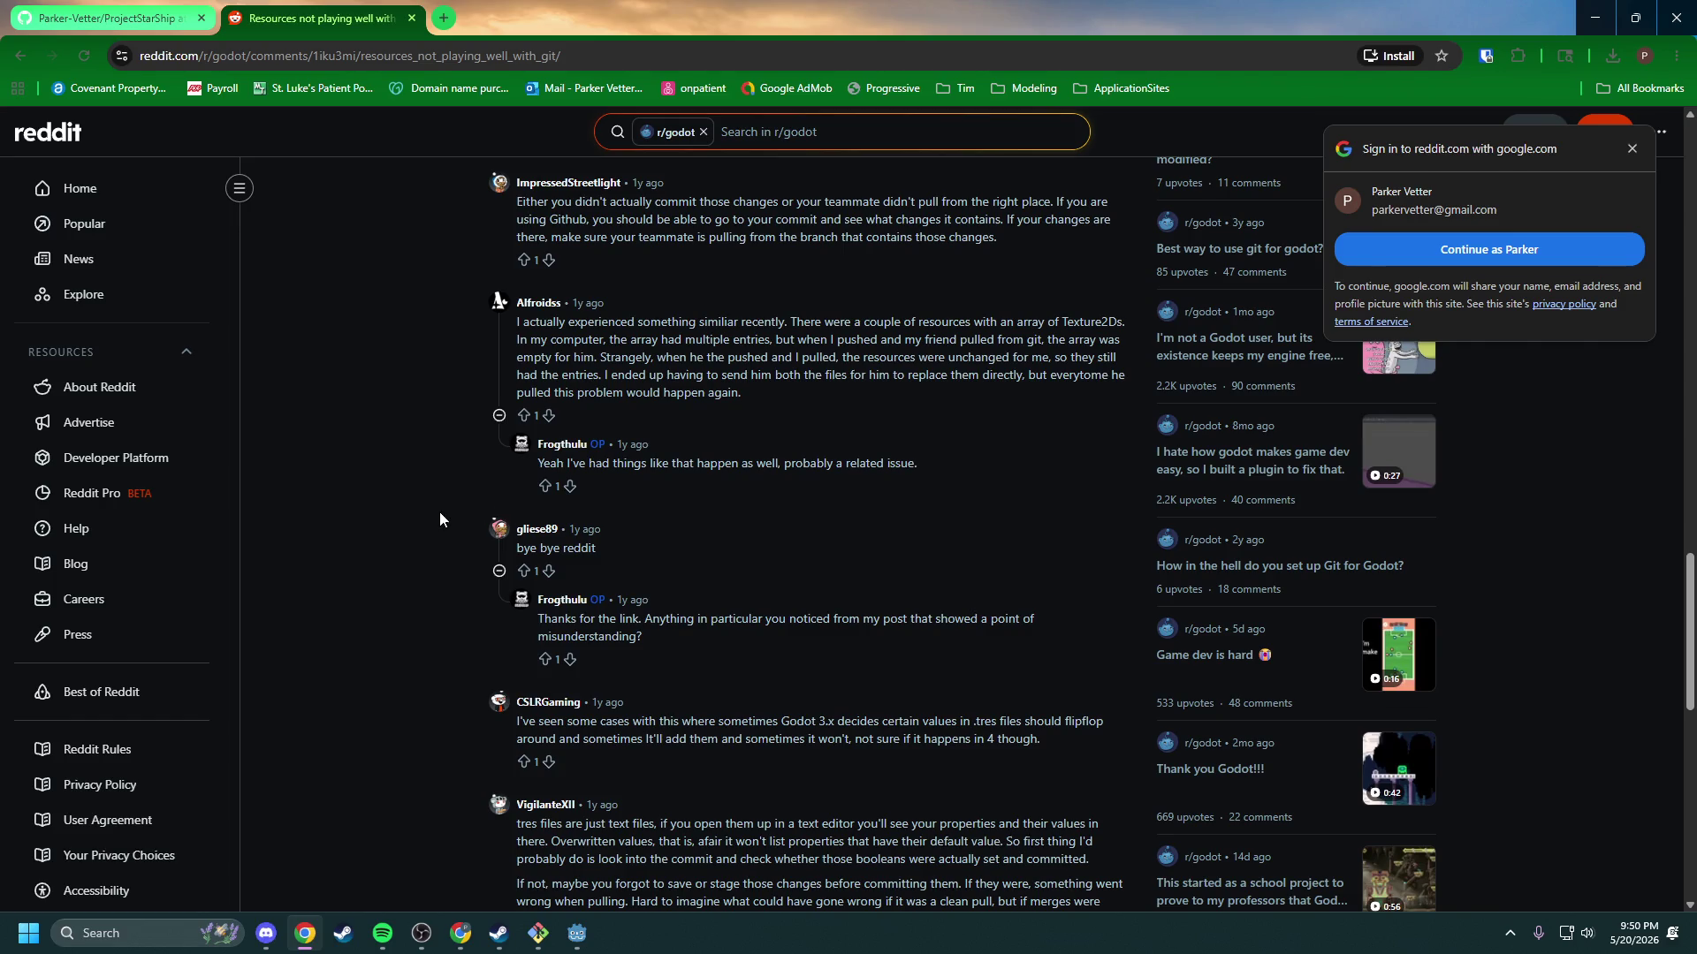
scroll(439, 519, "down", 2)
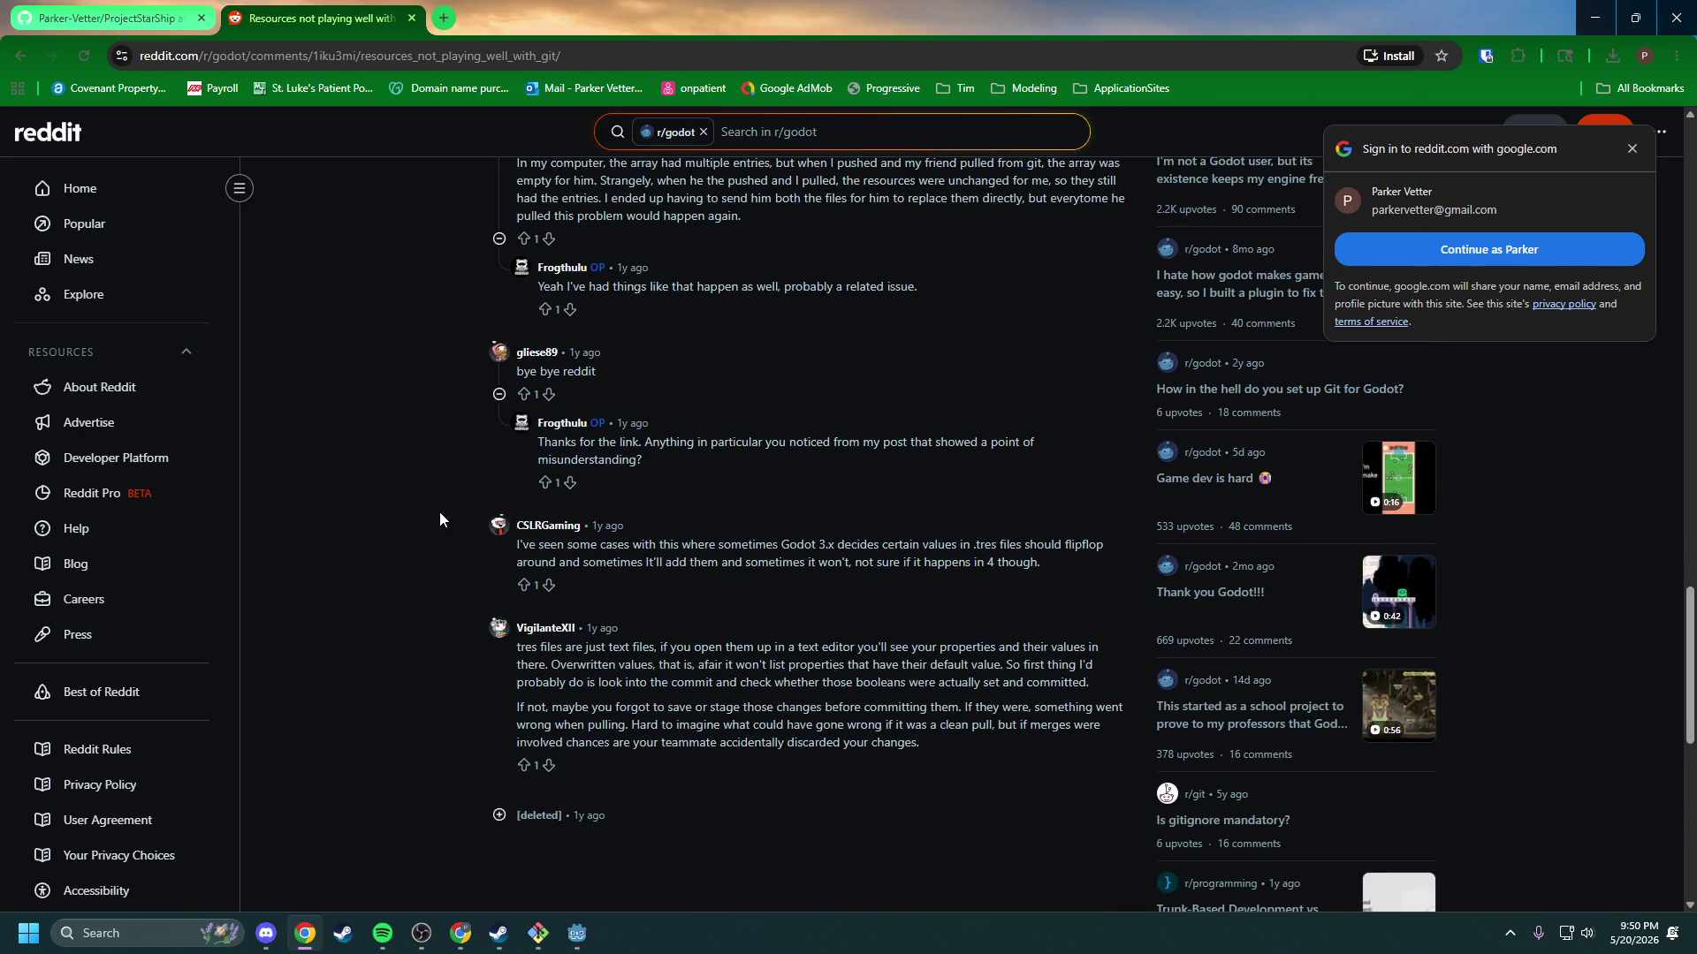
scroll(439, 519, "down", 5)
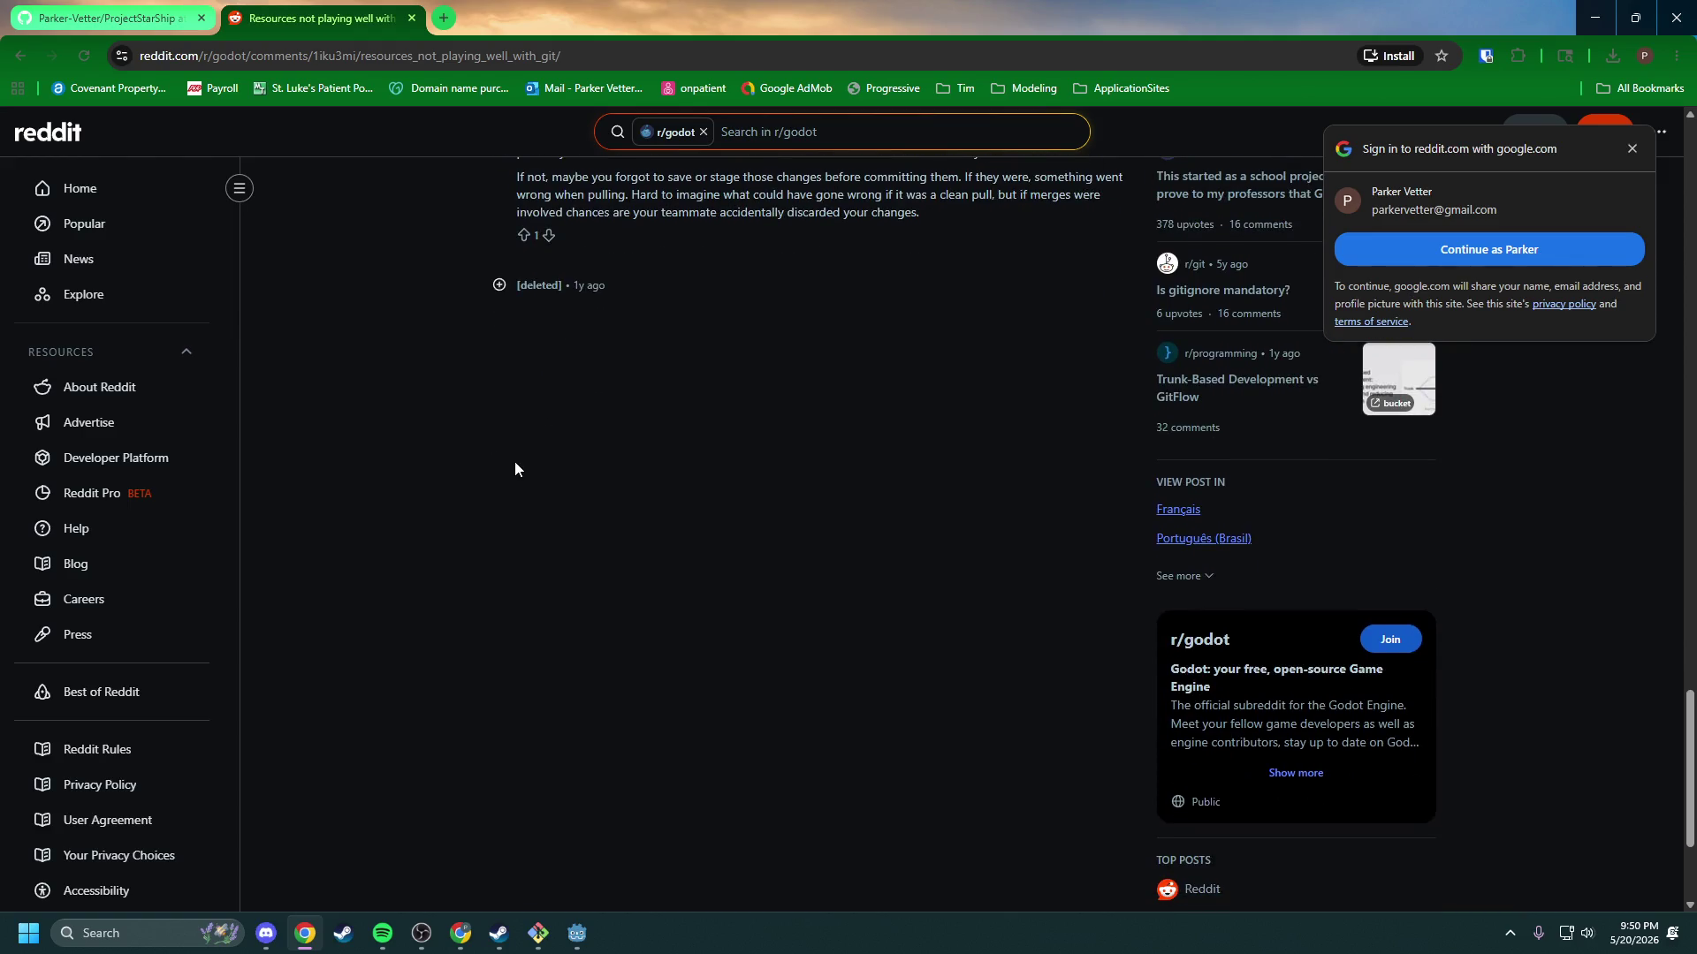
scroll(522, 465, "up", 10)
left_click(13, 61)
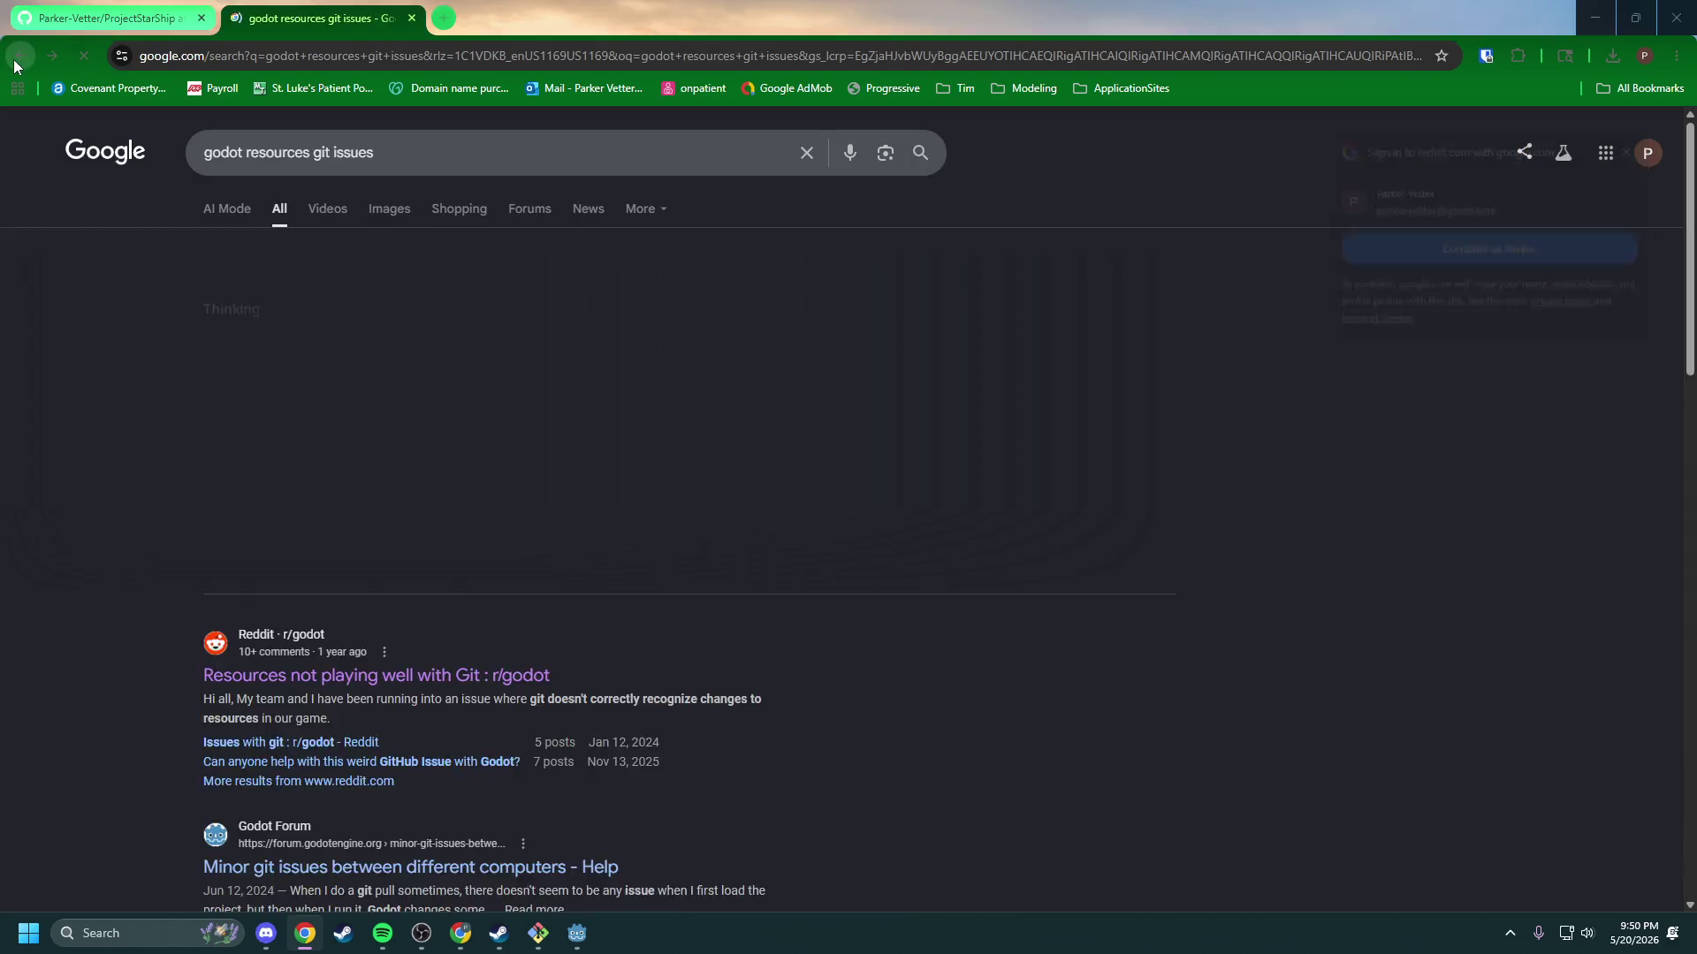
Step: Open 'Minor git issues between different computers' and read the passage about changed resource references
left_click(276, 565)
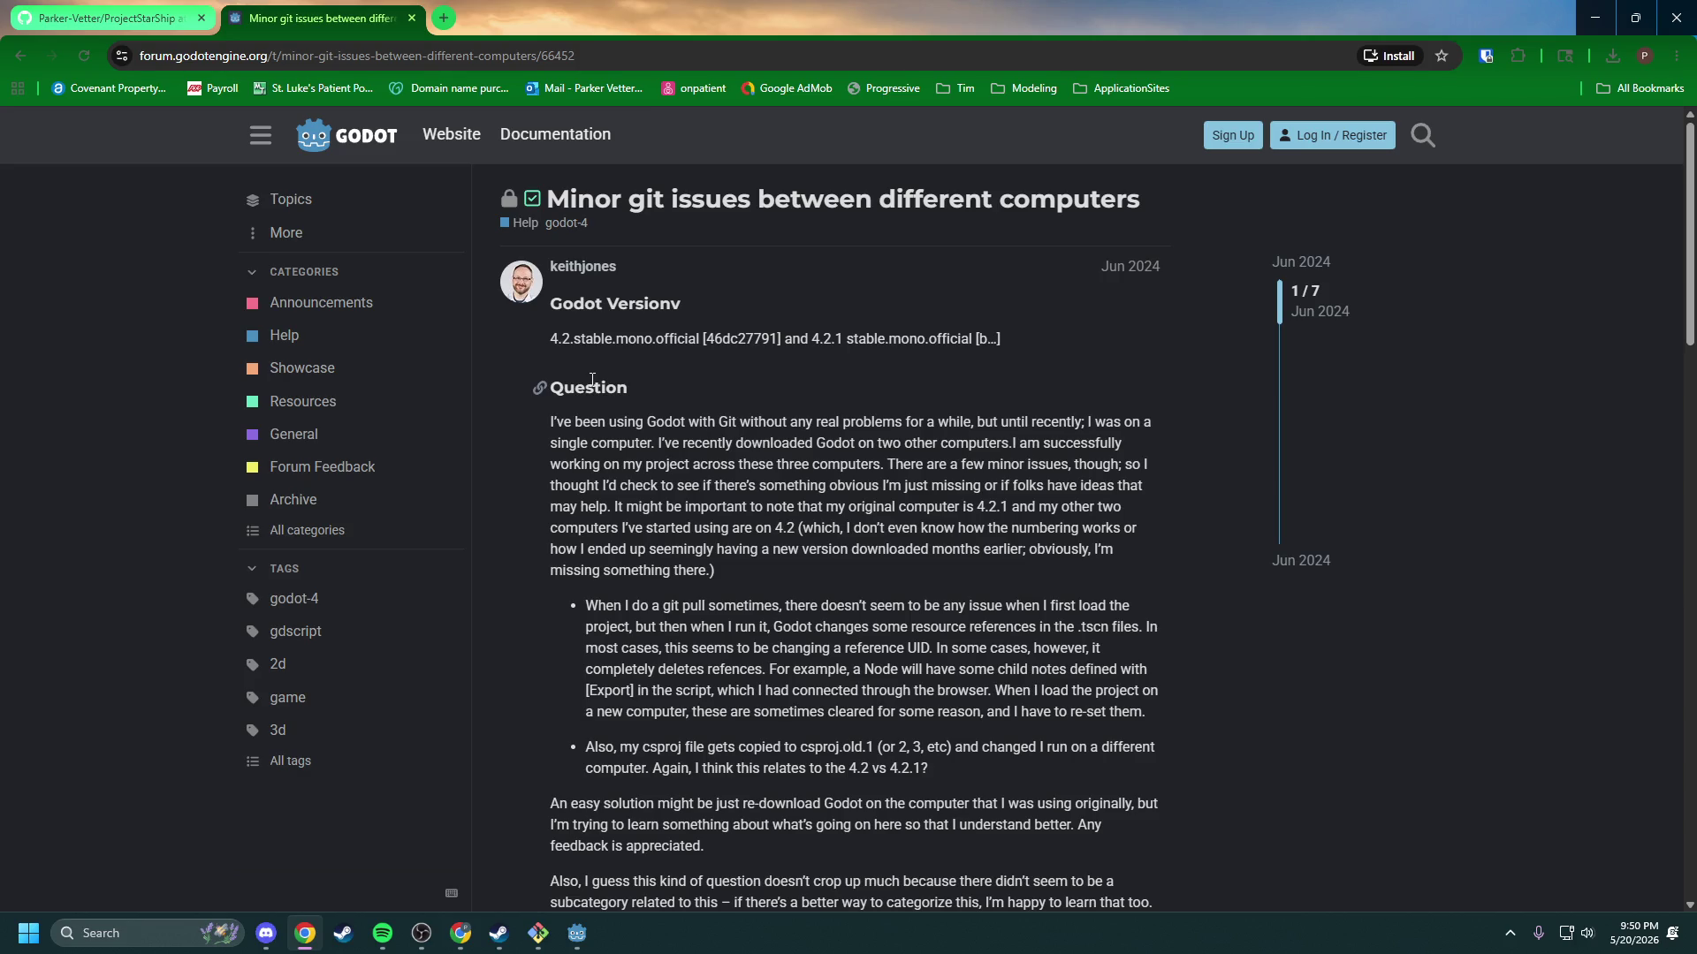
scroll(592, 378, "down", 3)
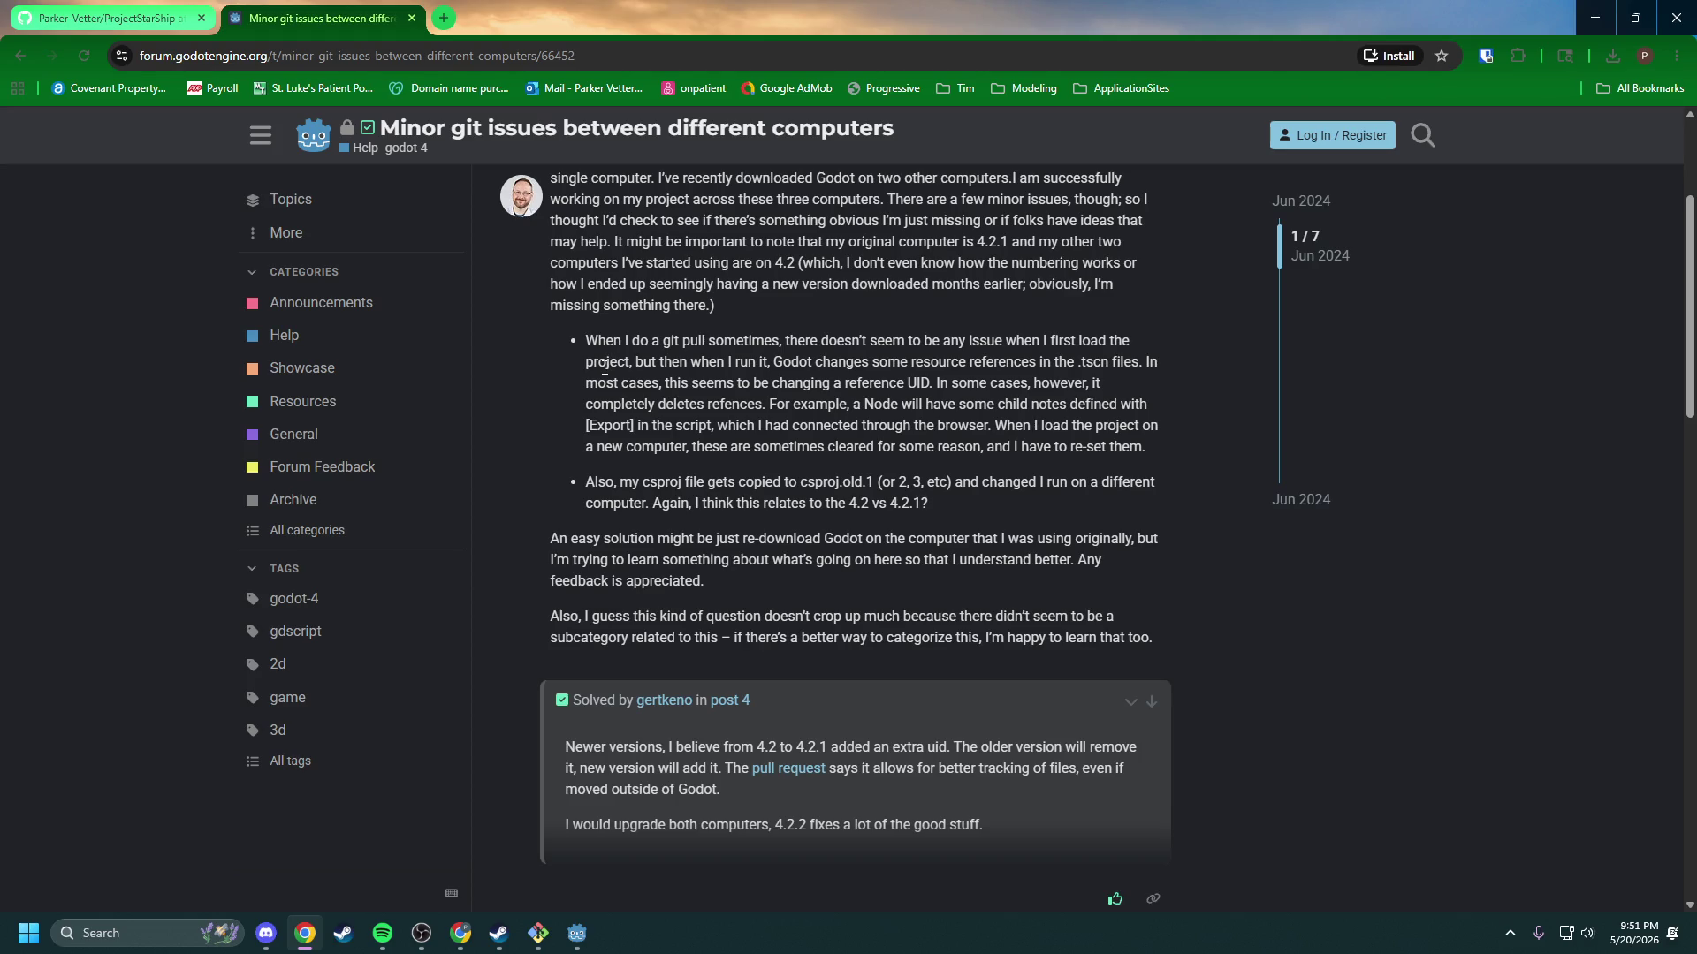
mouse_move(927, 383)
left_mouse_down()
mouse_move(1090, 406)
mouse_move(713, 406)
mouse_move(1111, 407)
left_mouse_up()
left_click(970, 440)
Step: Read the accepted solution blaming a 4.2.1 extra uid and advising upgrading both computers to 4.2.2
scroll(971, 440, "down", 3)
left_click_drag(655, 482, 963, 477)
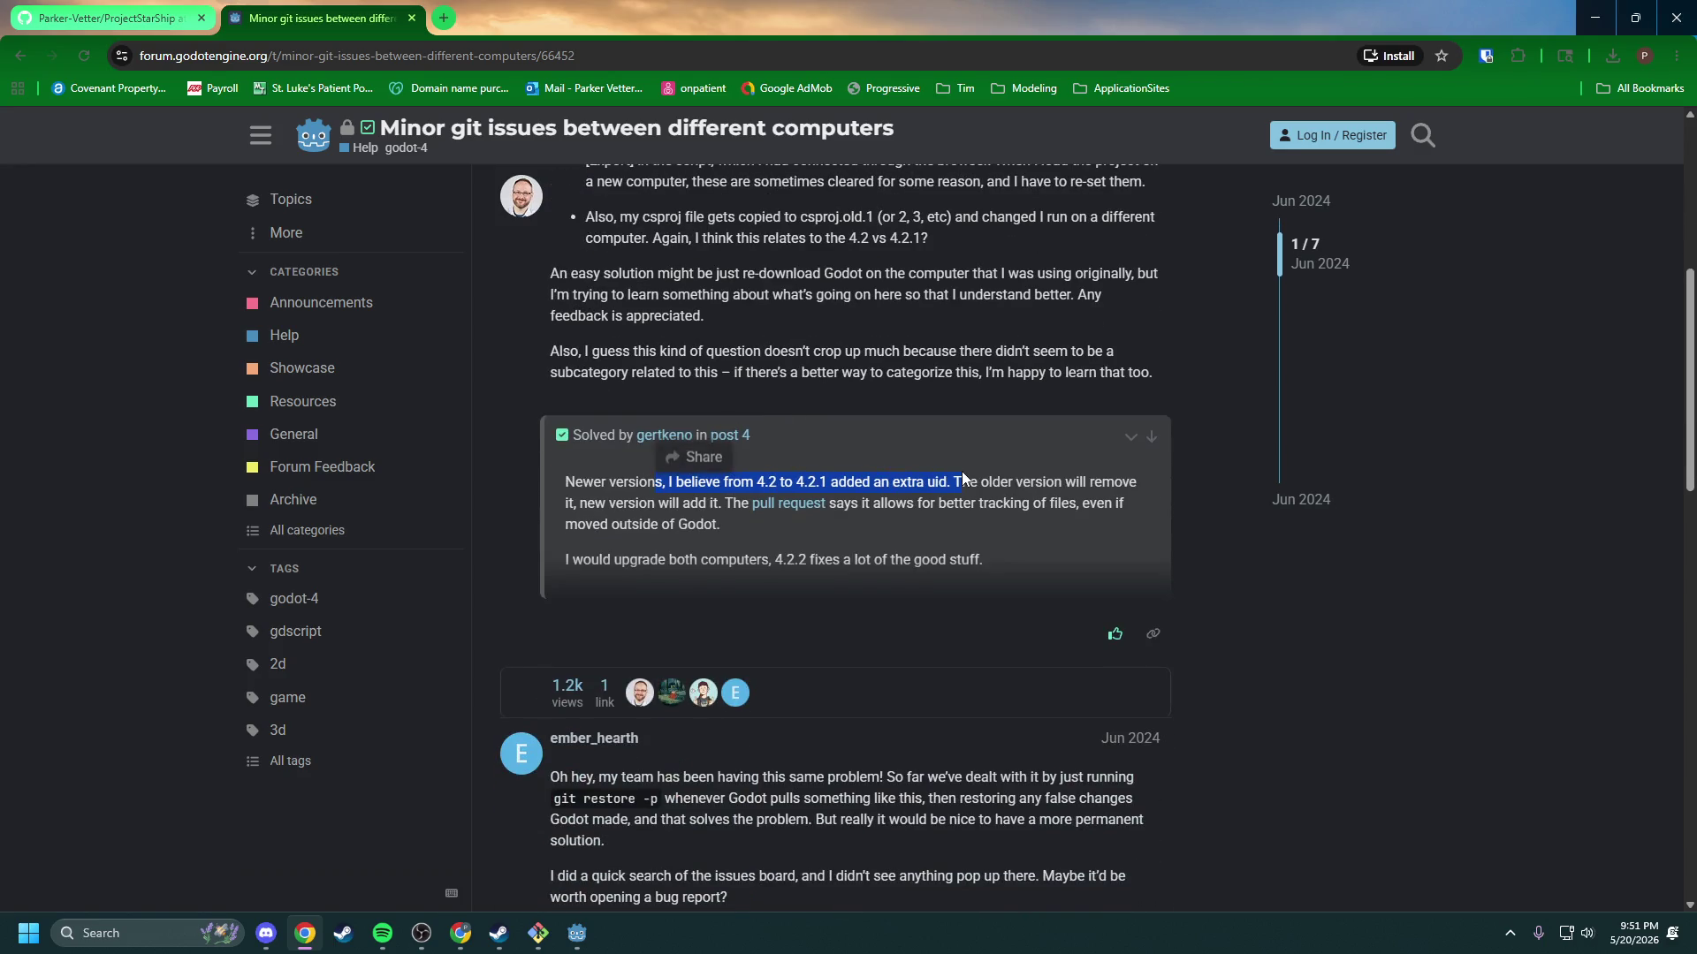
left_click(956, 474)
left_click_drag(580, 504, 739, 503)
left_click(724, 504)
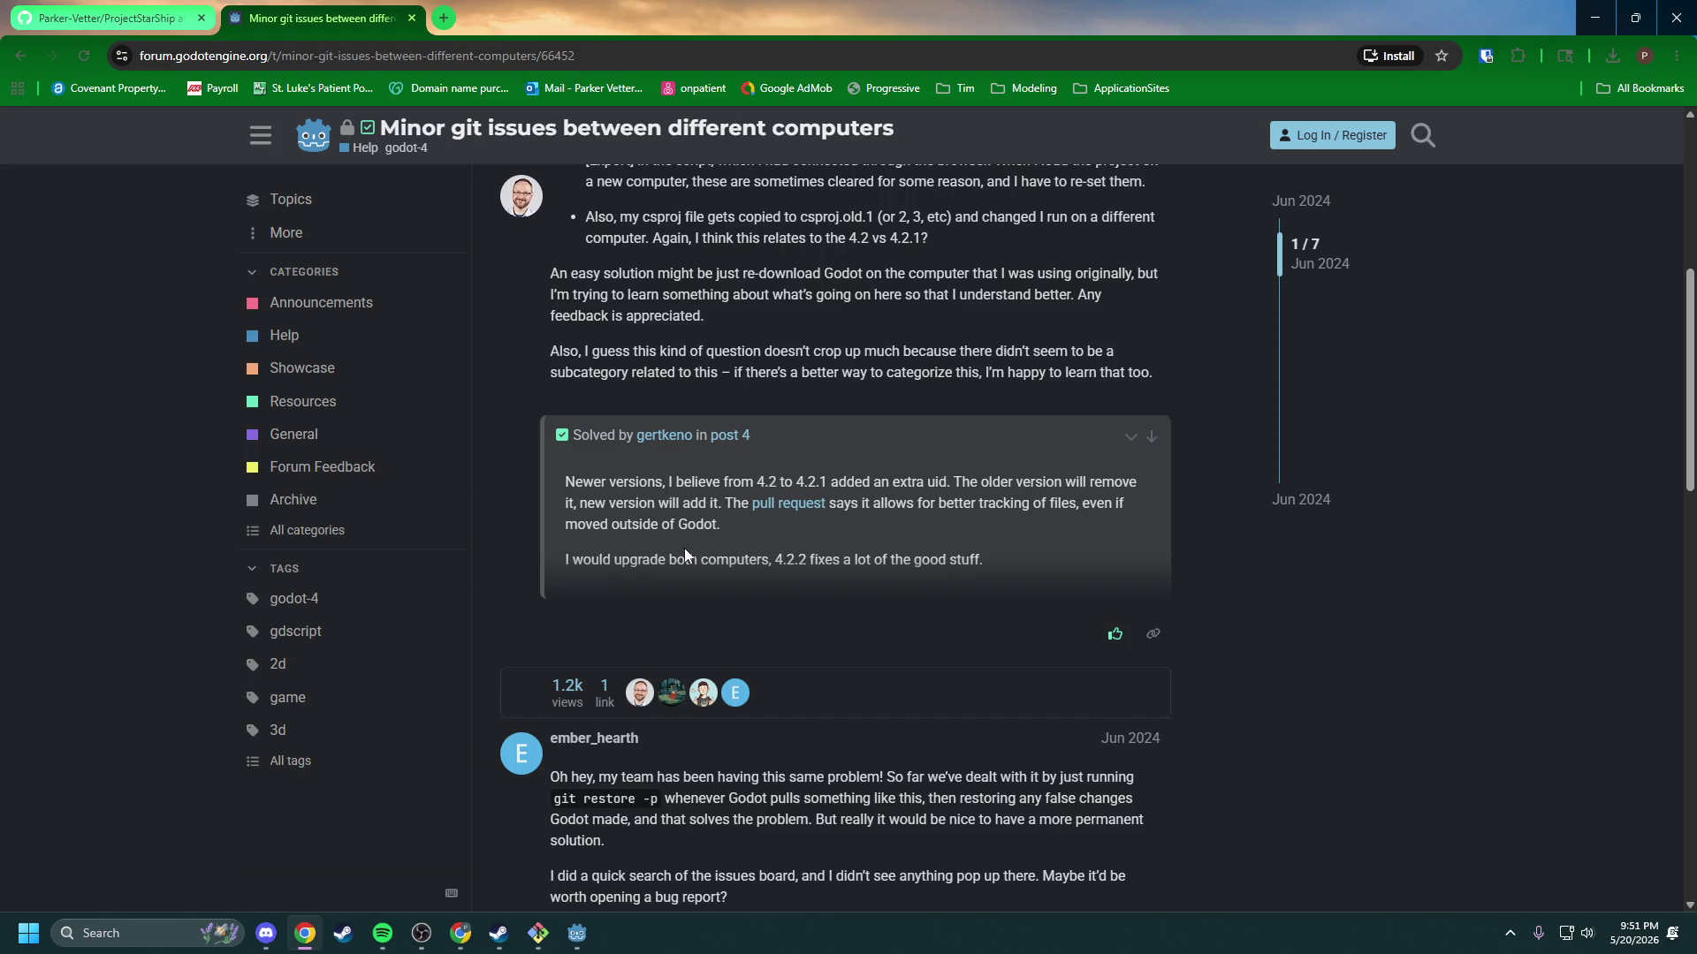
left_click_drag(642, 559, 932, 562)
left_click(925, 564)
Step: Read the forum replies, including one with the same problem and a warning never to mix versions
scroll(704, 631, "down", 3)
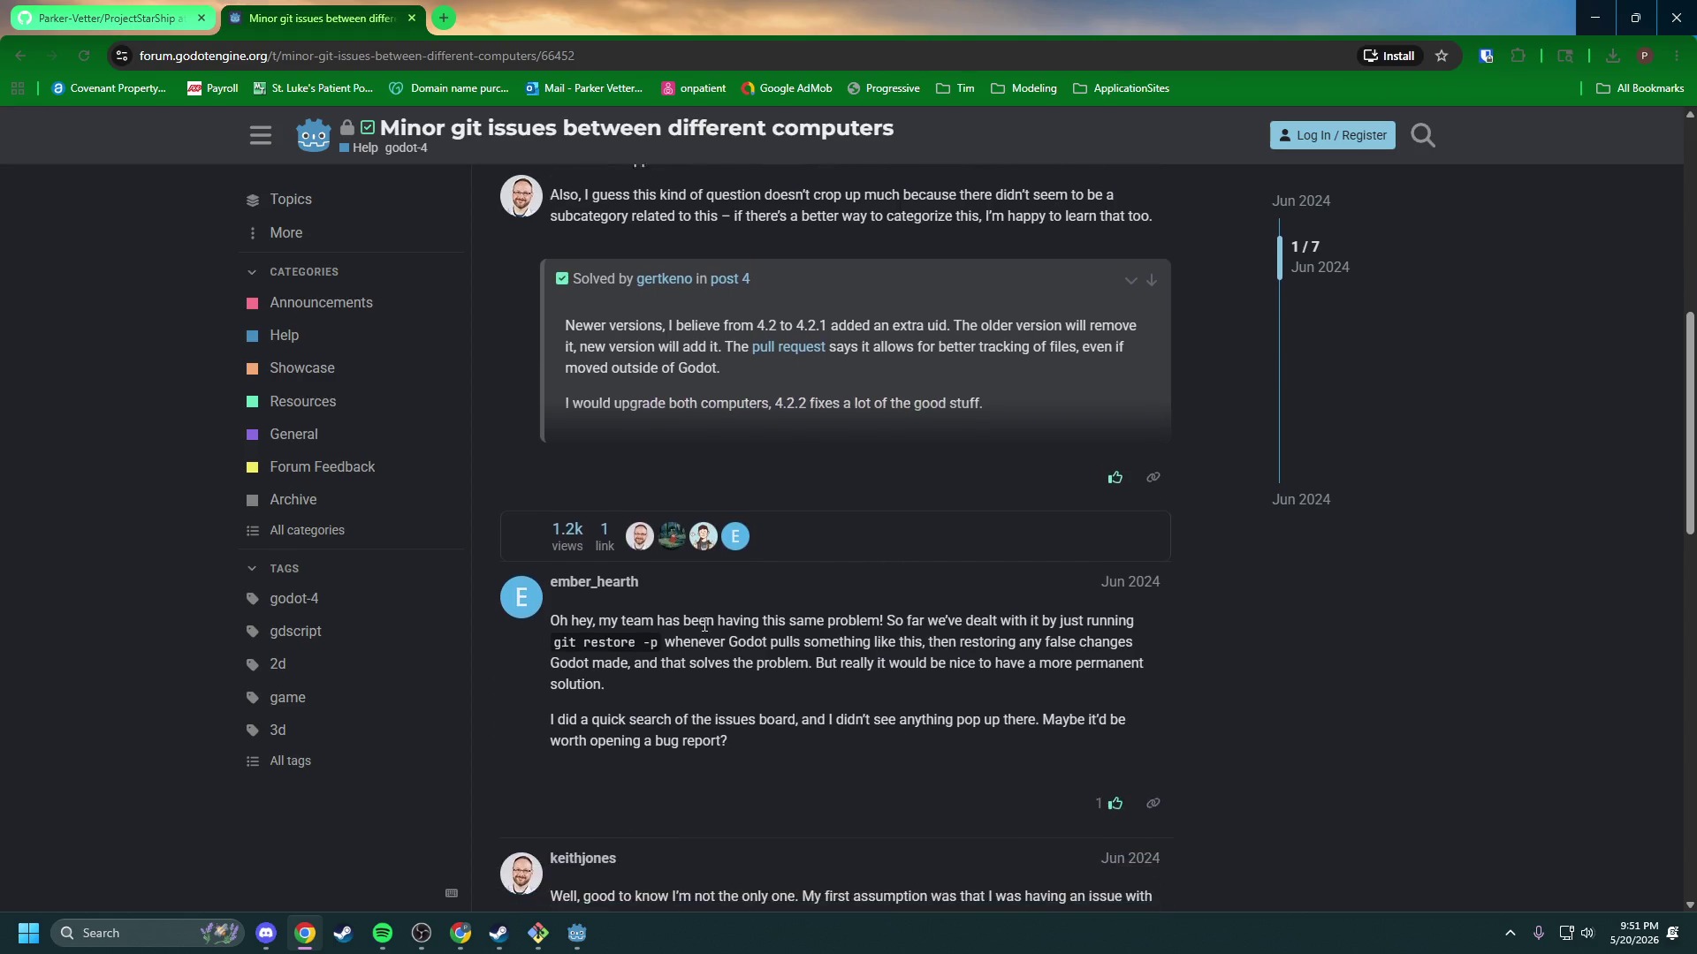
mouse_move(572, 512)
left_mouse_down()
mouse_move(1109, 513)
mouse_move(687, 537)
mouse_move(1131, 534)
mouse_move(634, 555)
mouse_move(1086, 559)
mouse_move(669, 576)
left_mouse_up()
left_click(712, 557)
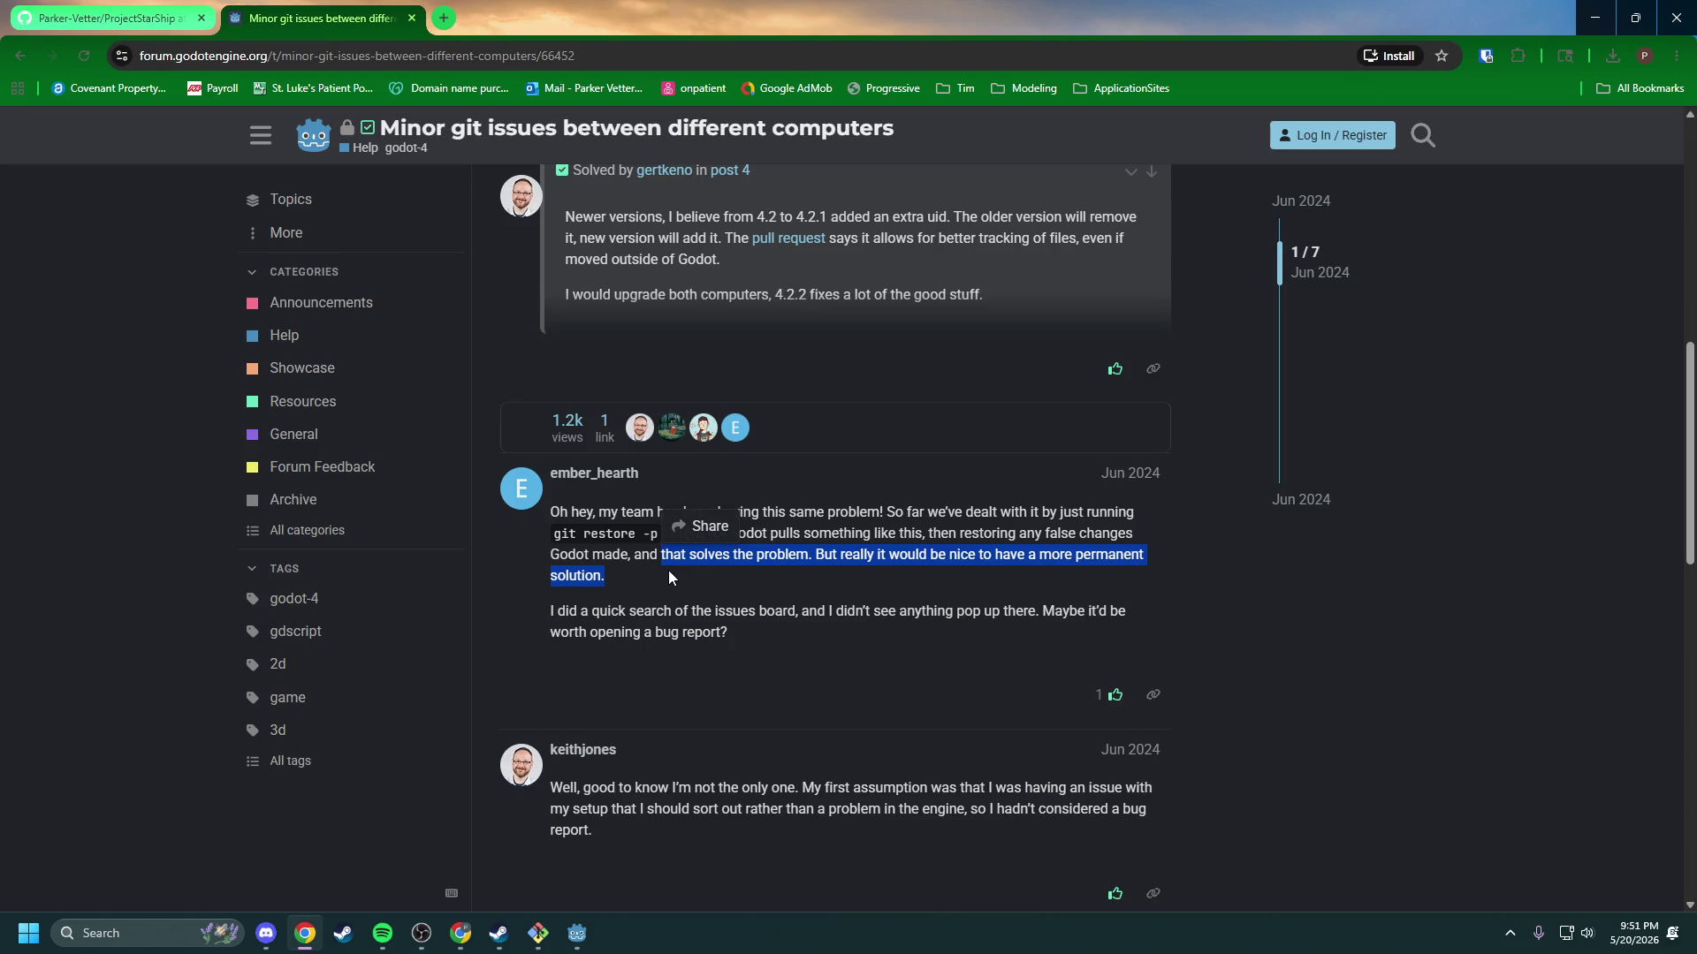
left_click(669, 571)
scroll(669, 574, "down", 2)
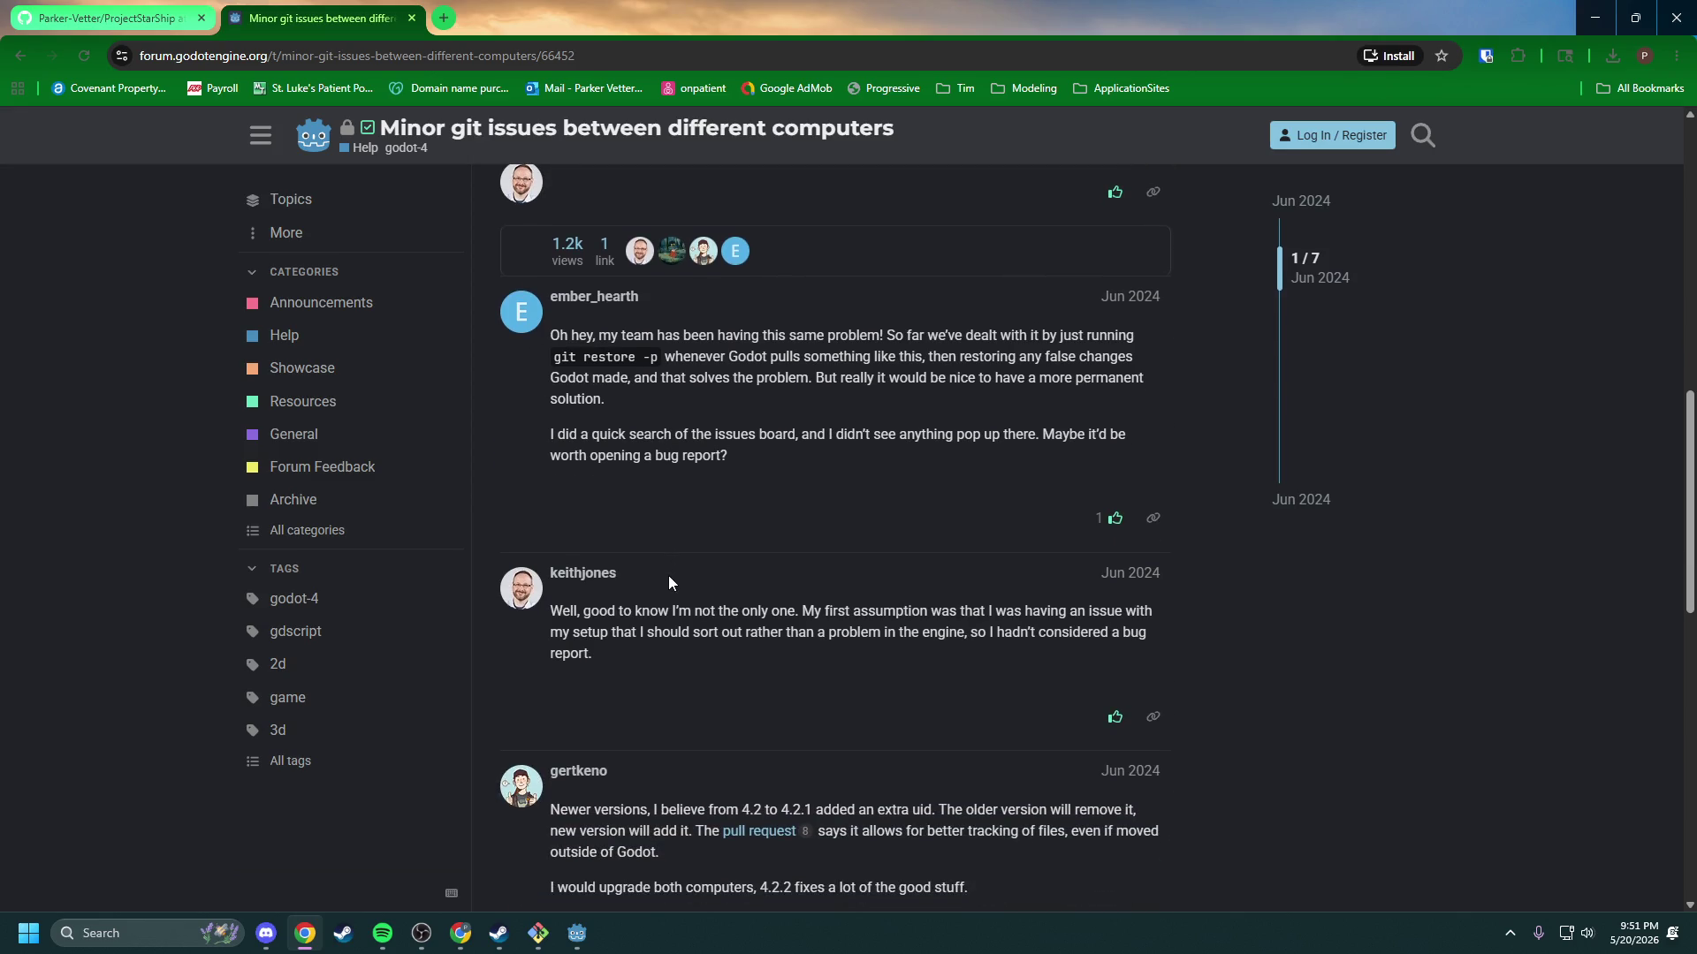
scroll(668, 575, "down", 2)
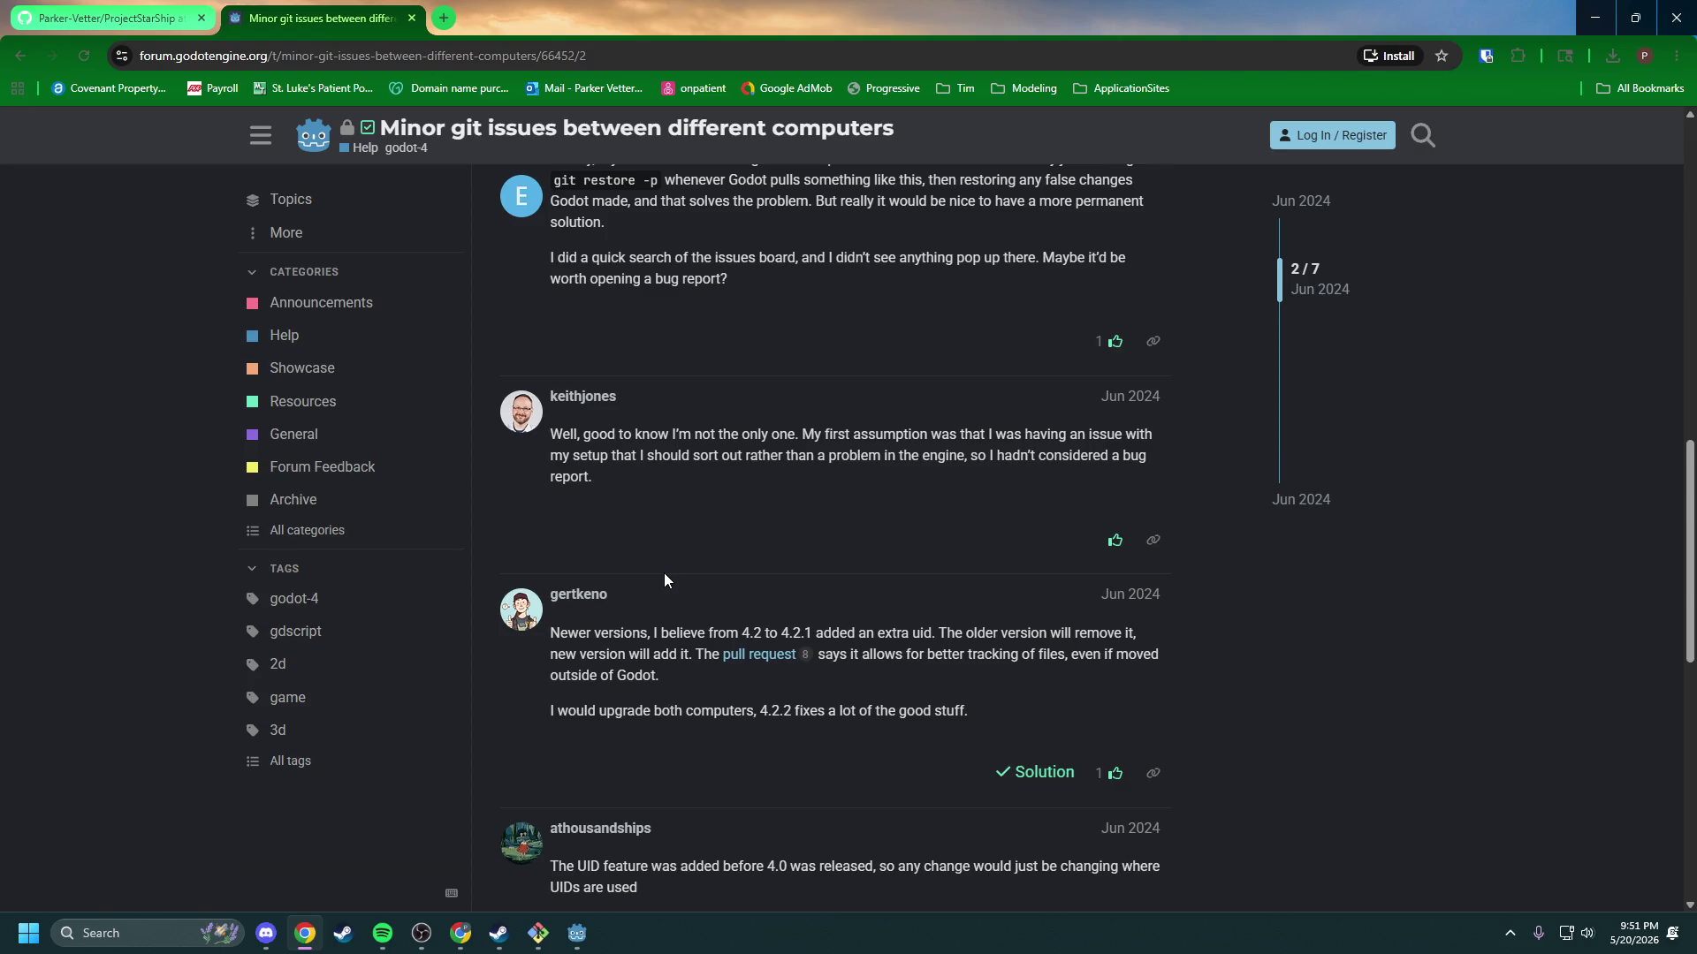
scroll(661, 579, "down", 2)
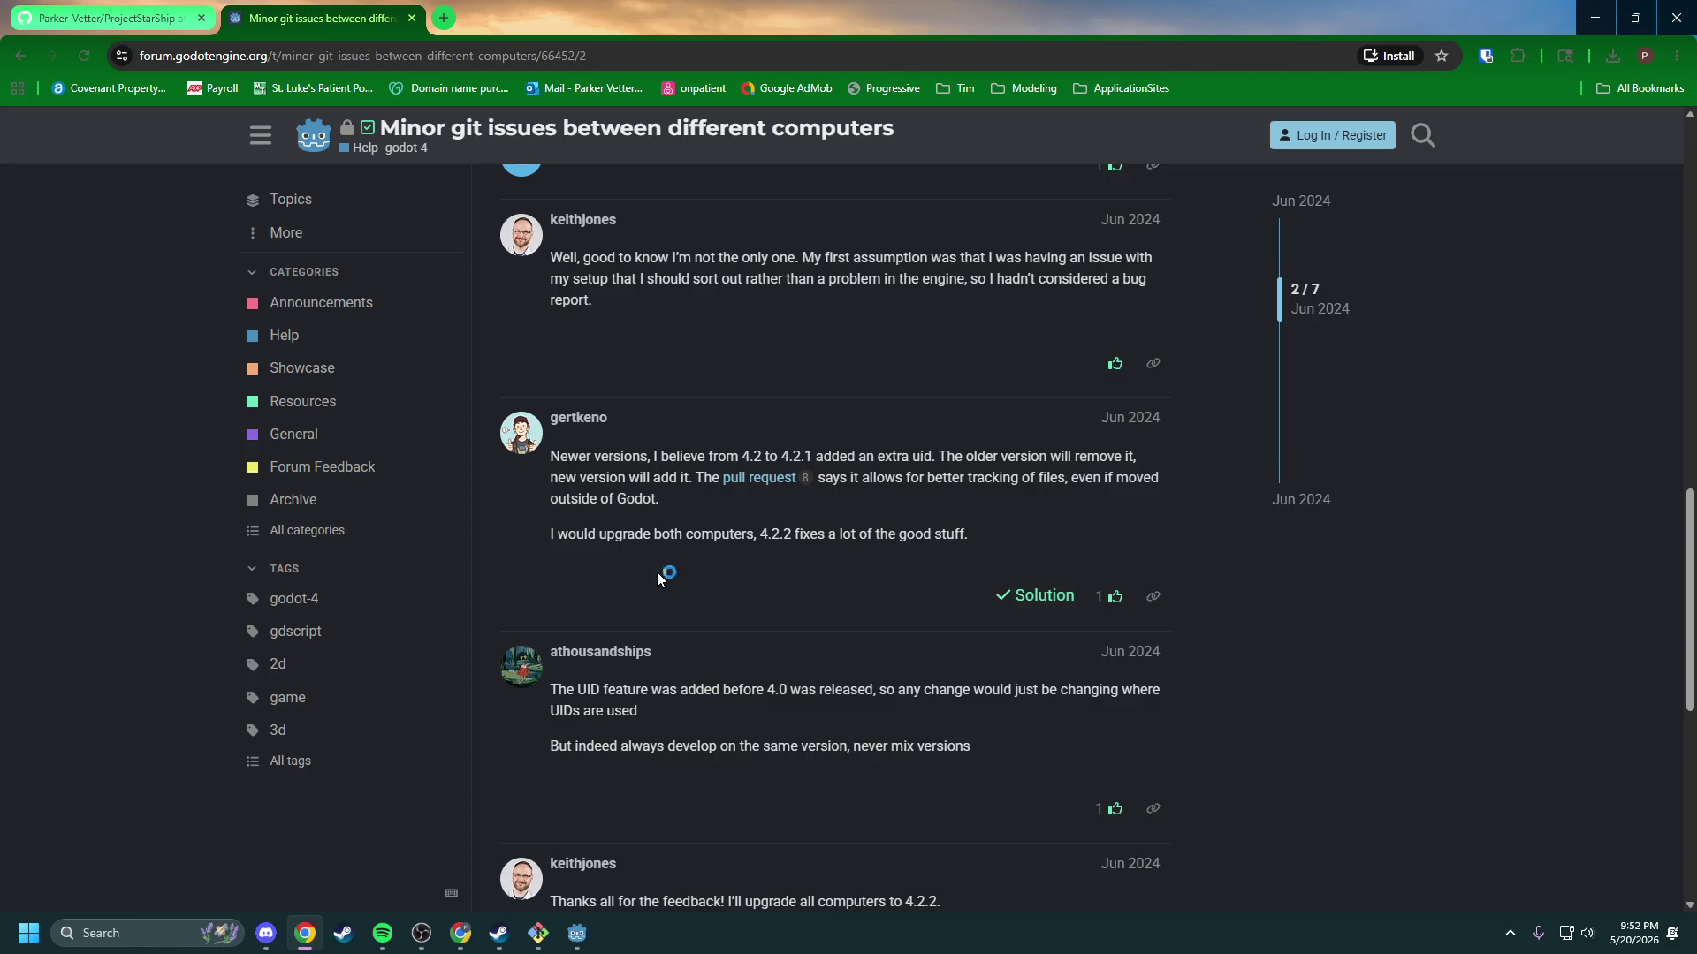
scroll(658, 573, "down", 1)
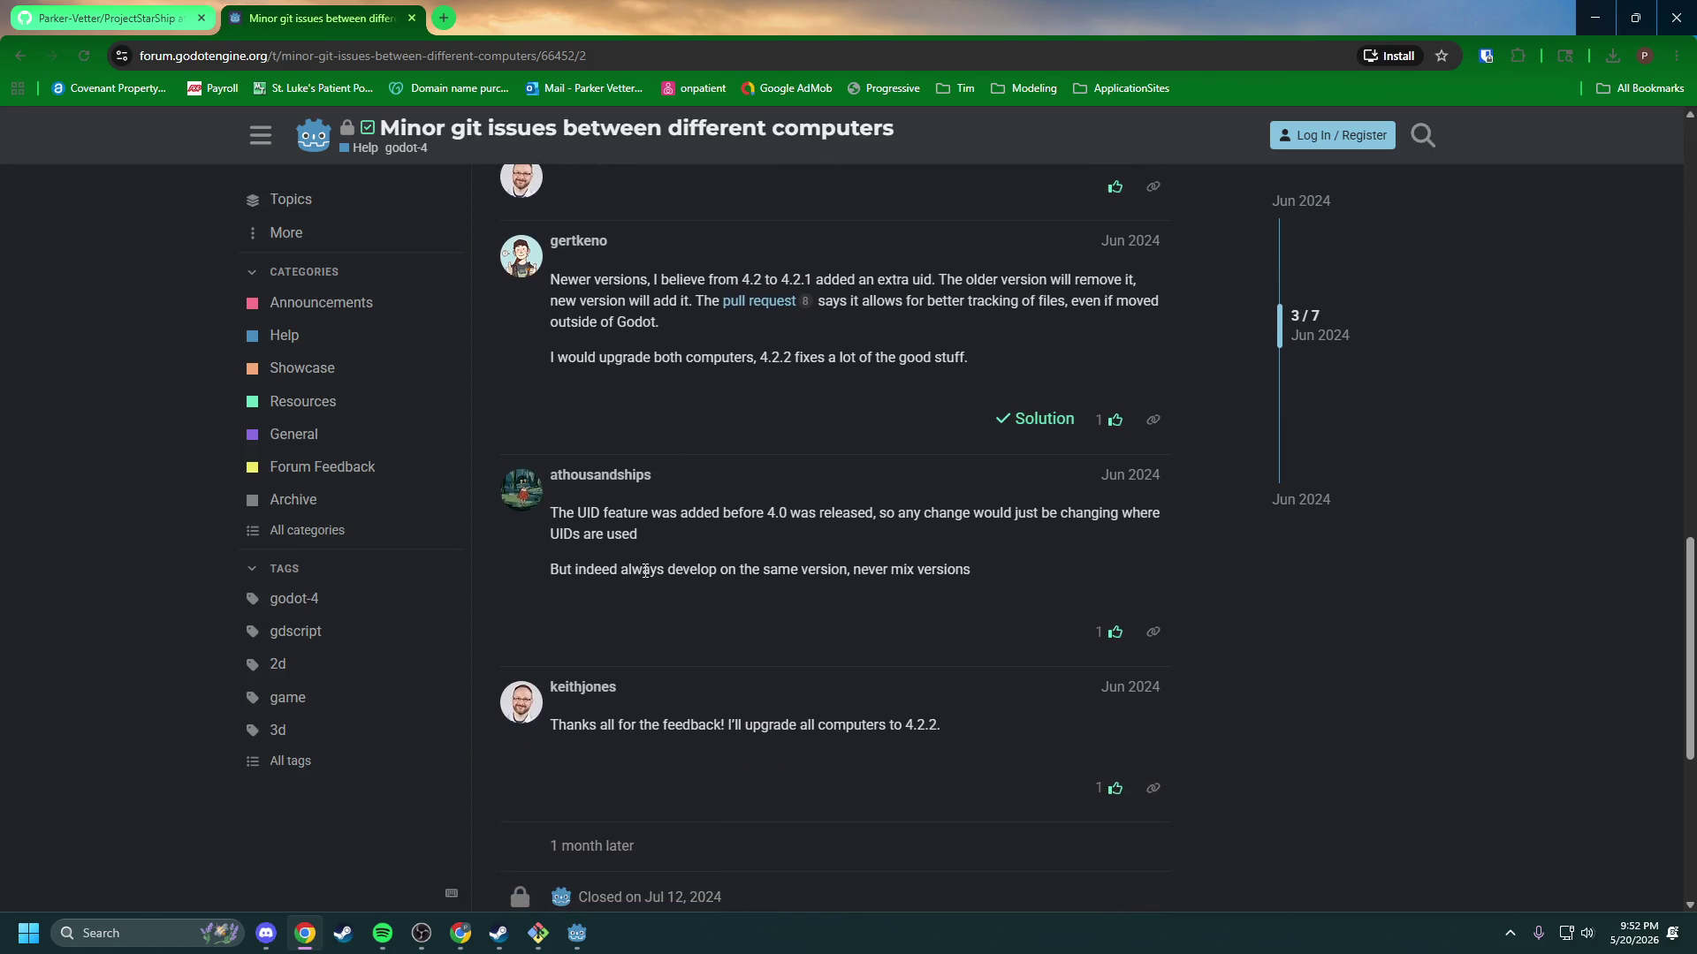
scroll(644, 572, "down", 4)
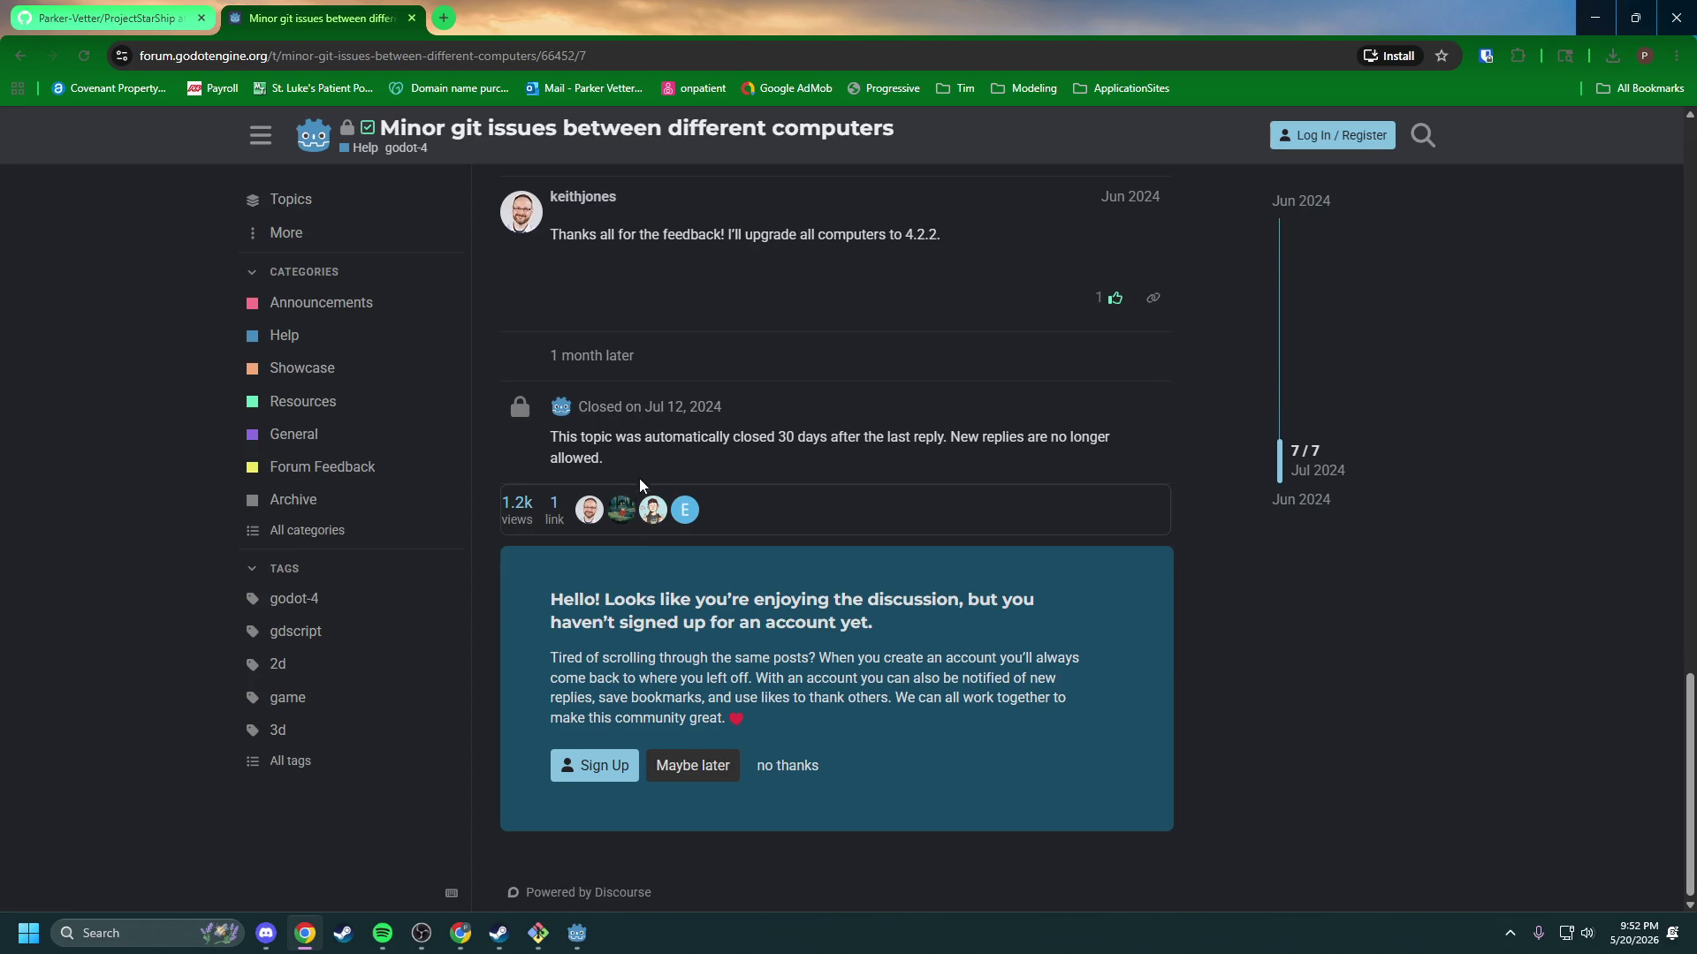
scroll(652, 473, "up", 2)
scroll(813, 481, "up", 3)
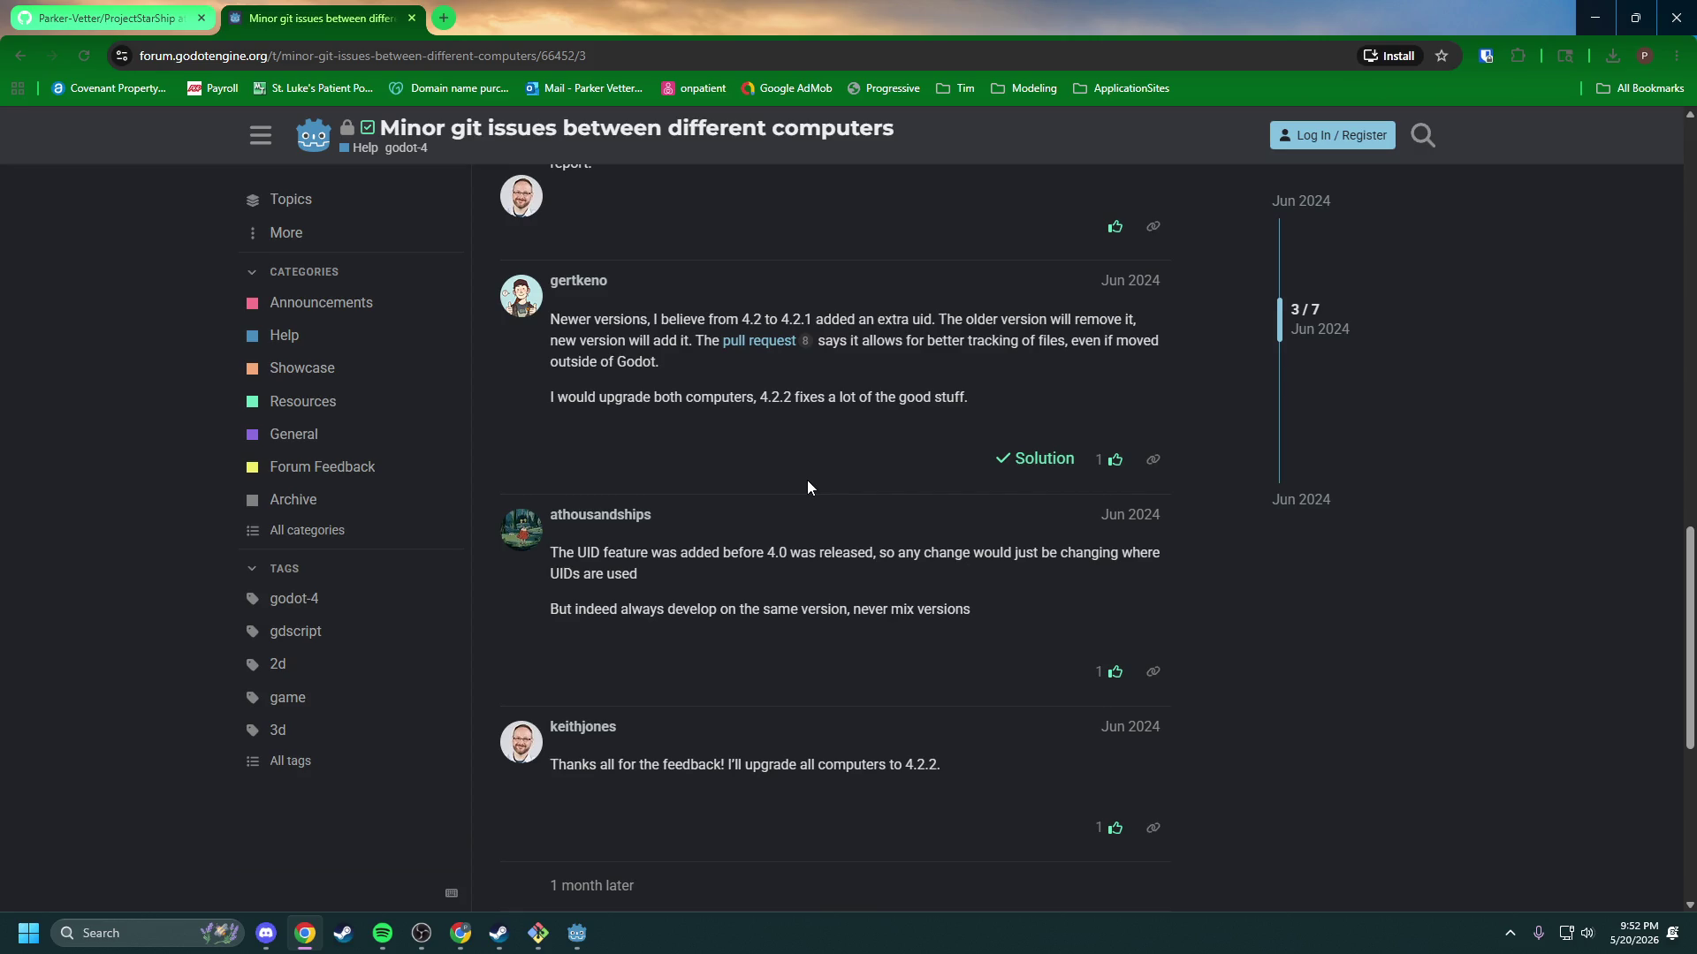
scroll(751, 486, "up", 6)
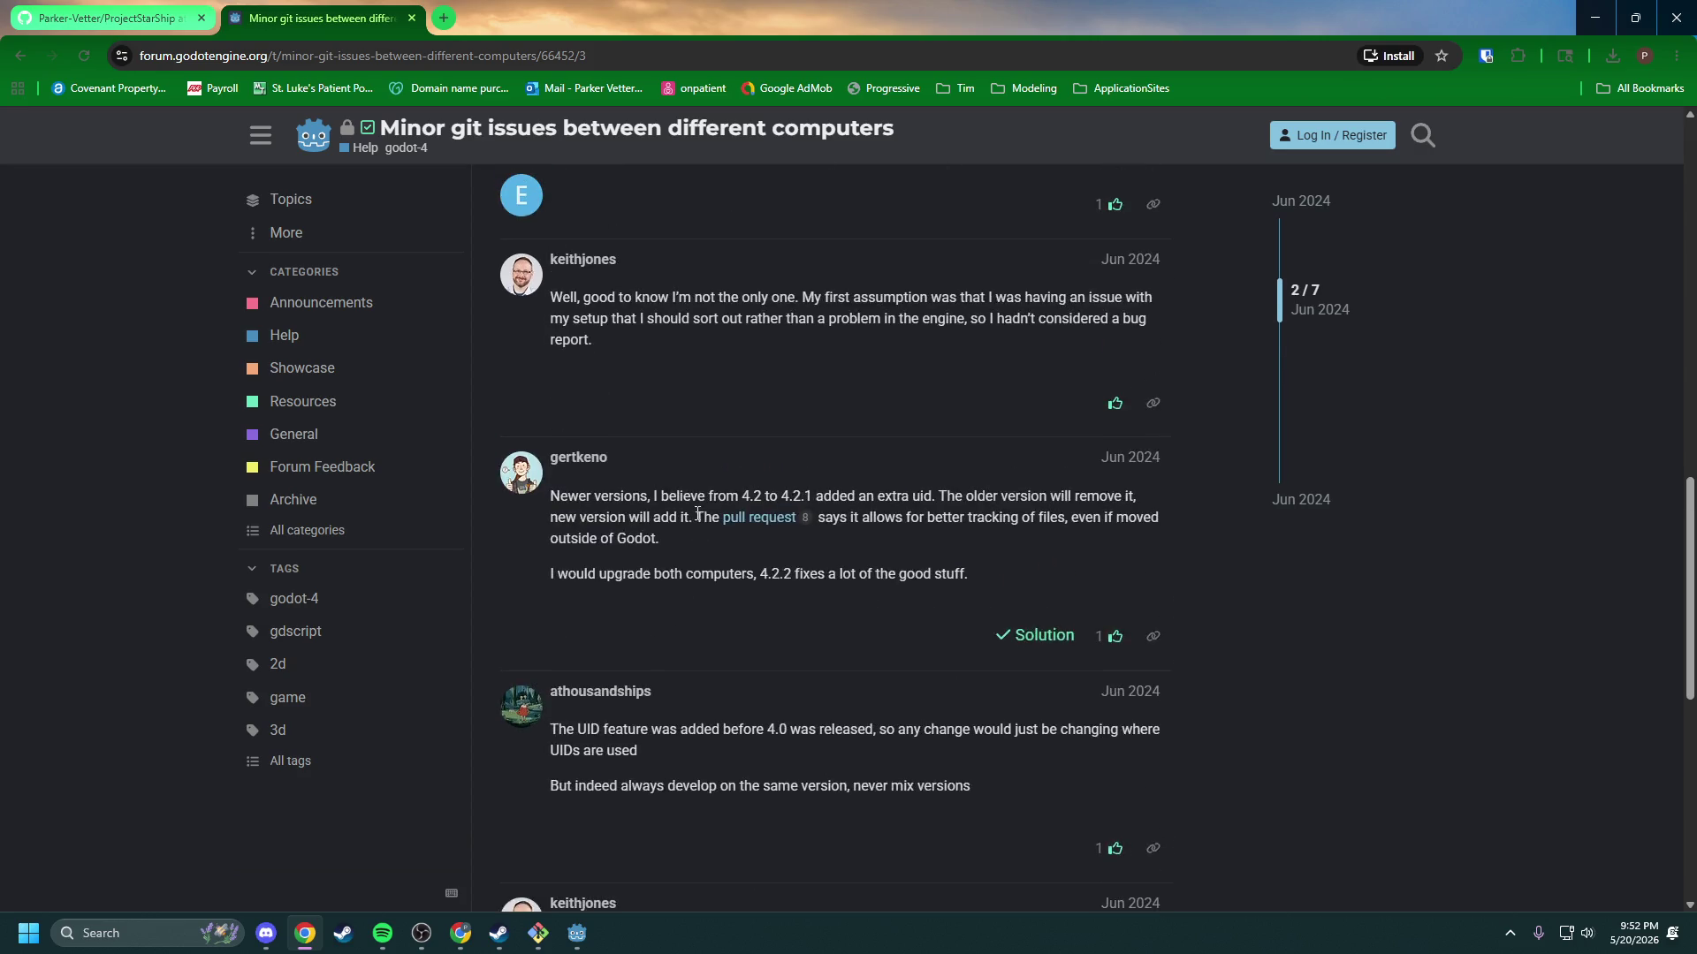
scroll(696, 518, "up", 9)
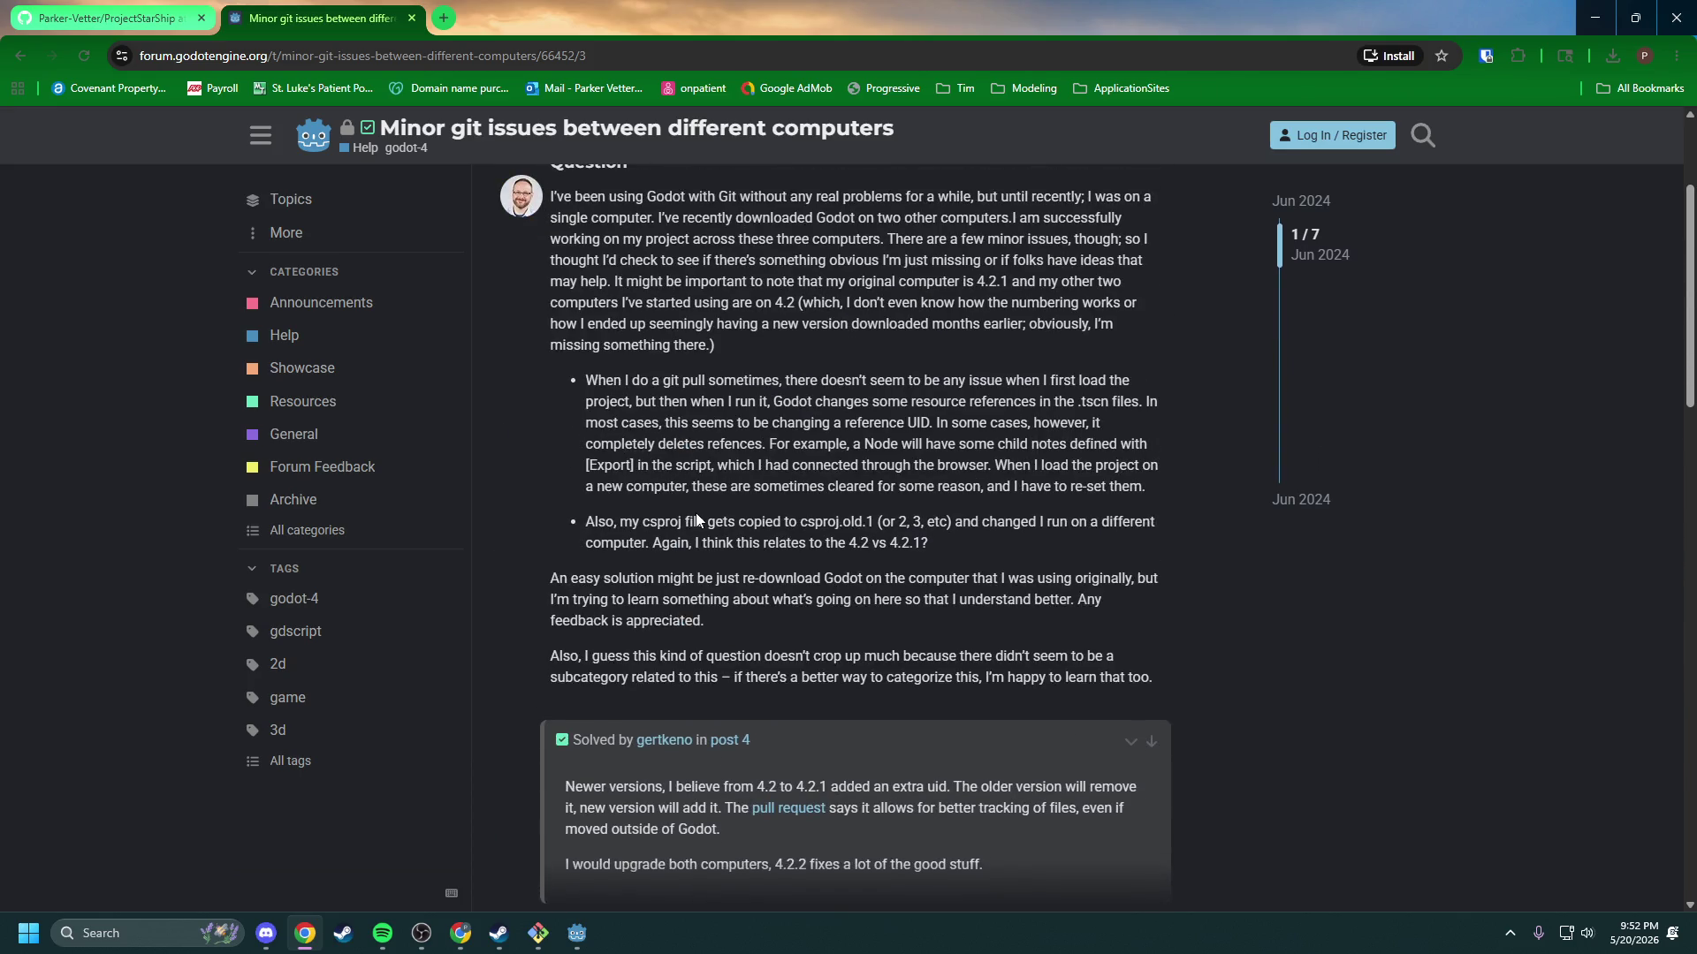
Step: Briefly check Git Bash, jump to the accepted solution post, then return to Google's results
left_click(537, 936)
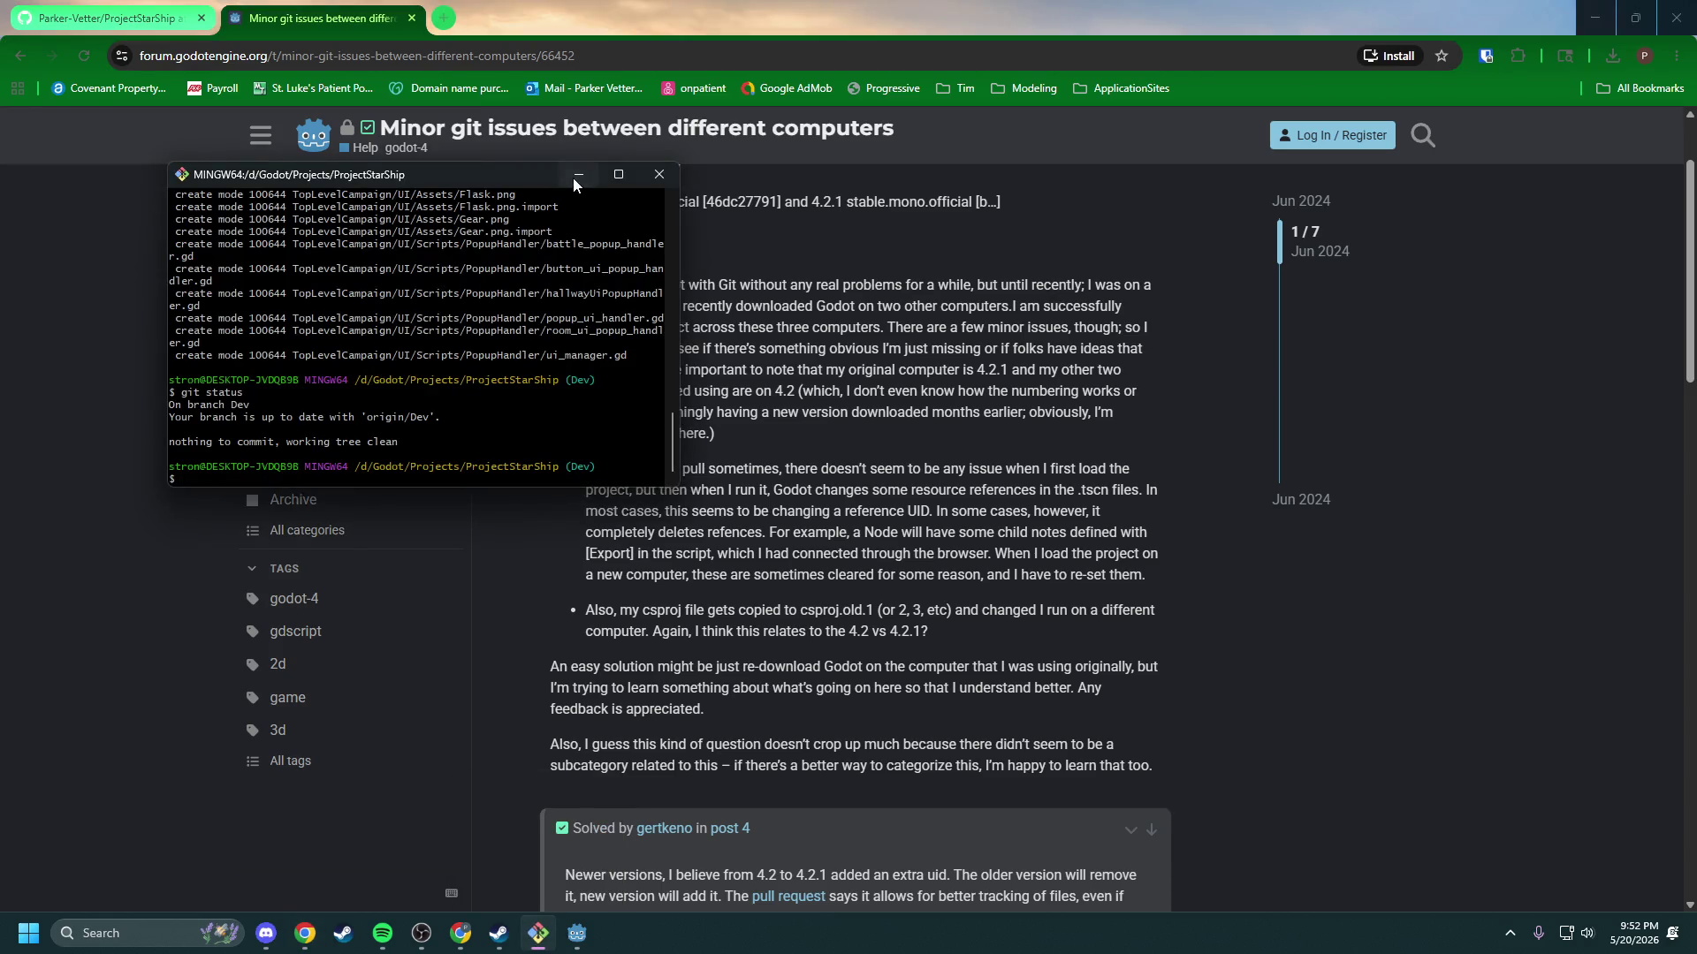
left_click(578, 174)
scroll(733, 577, "down", 3)
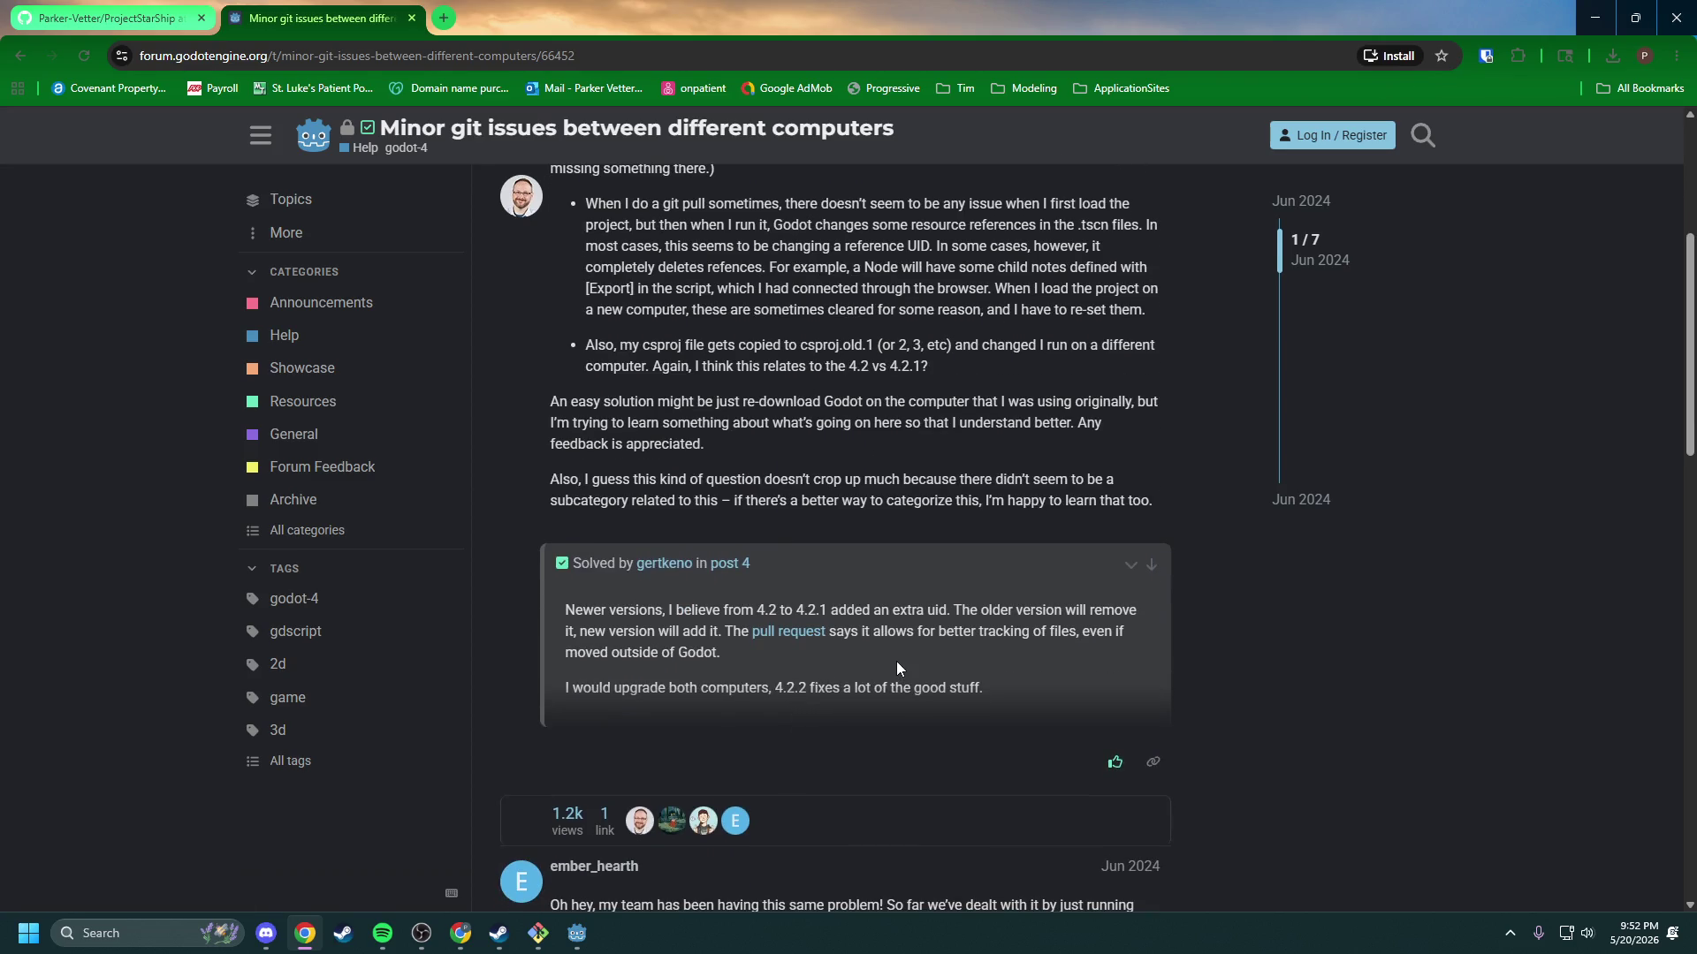
left_click(1150, 565)
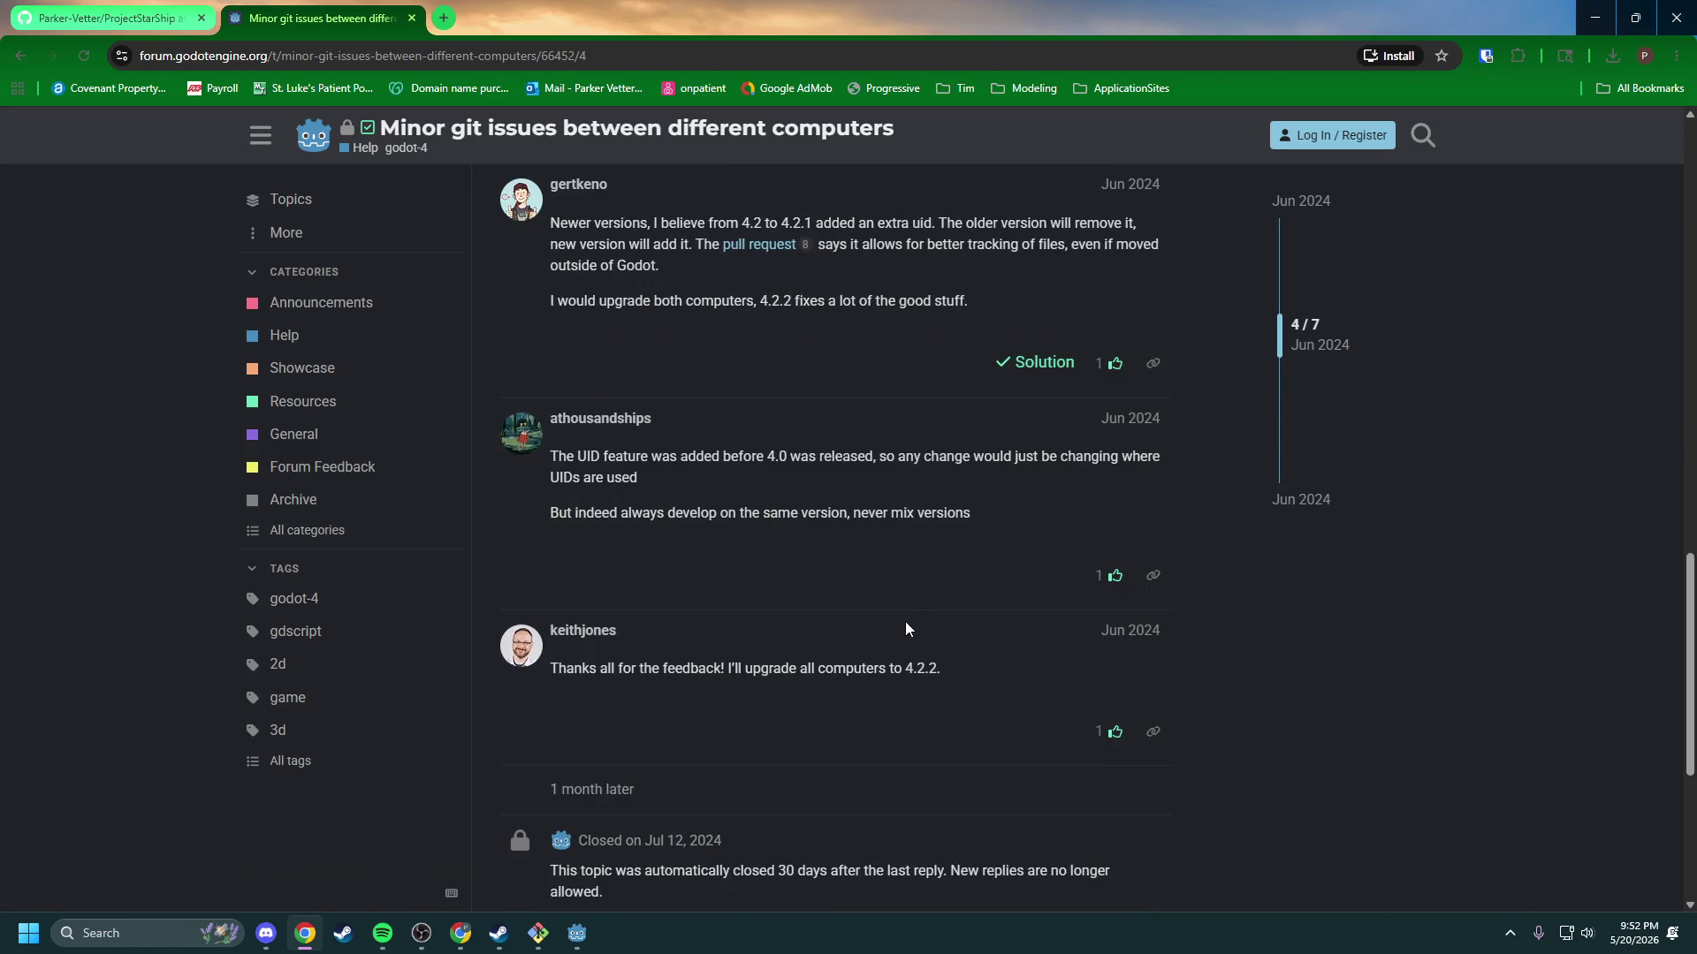
scroll(636, 273, "up", 3)
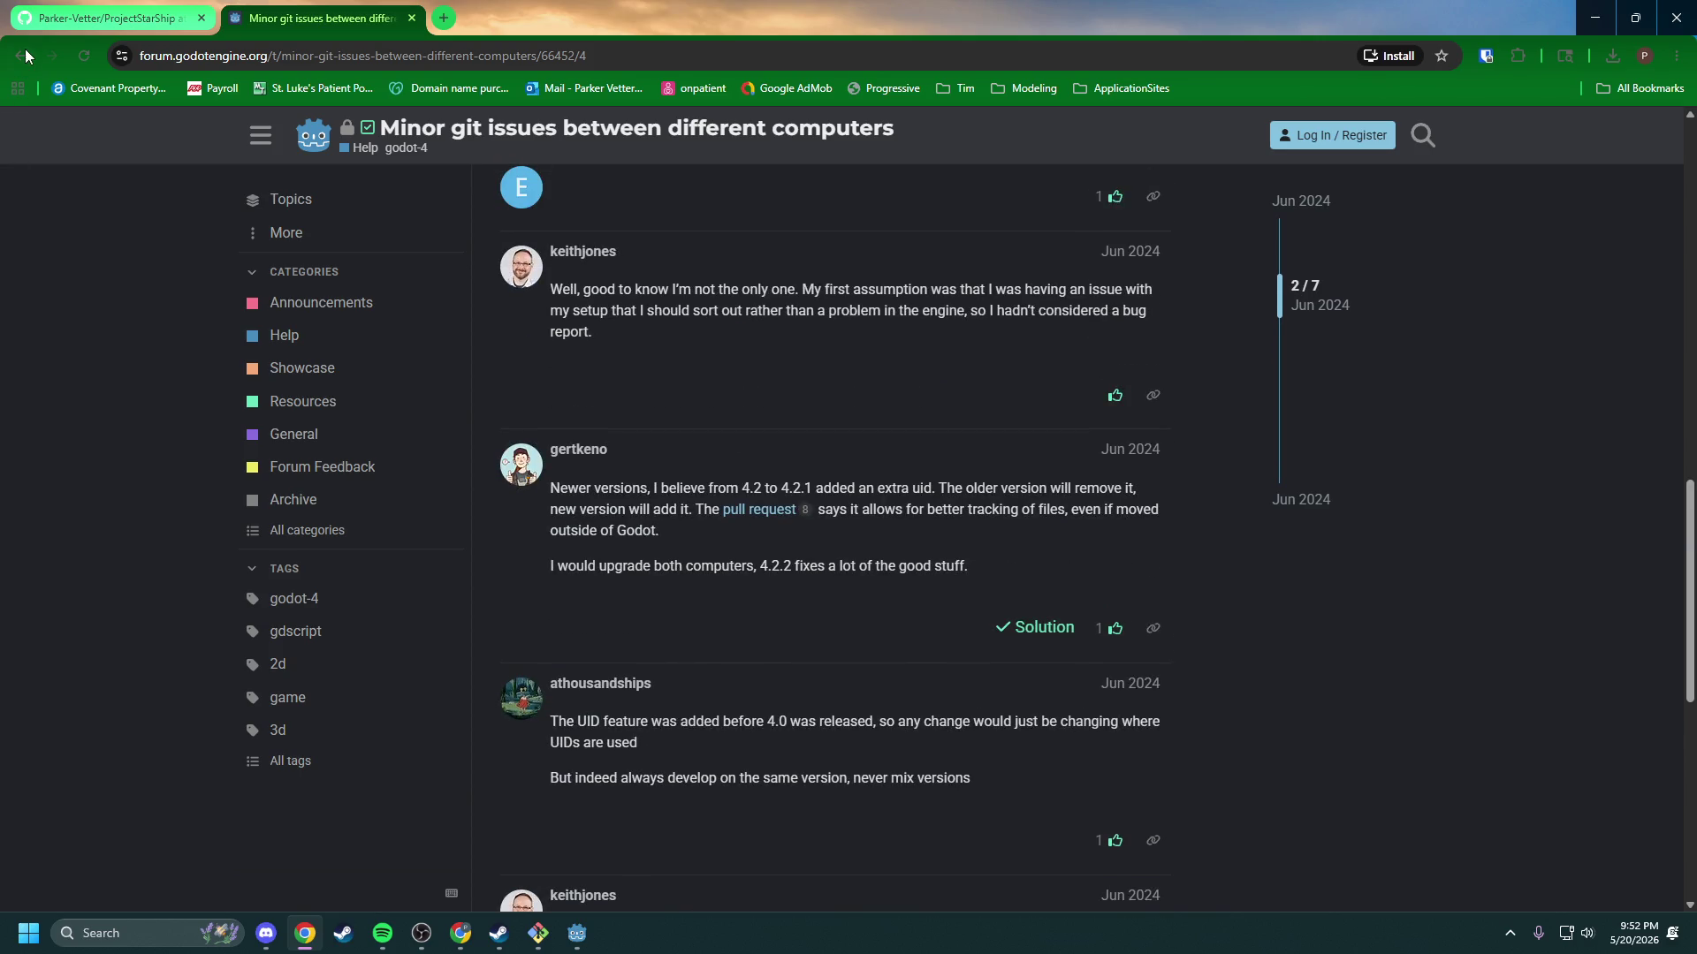
left_click(21, 53)
scroll(454, 619, "down", 2)
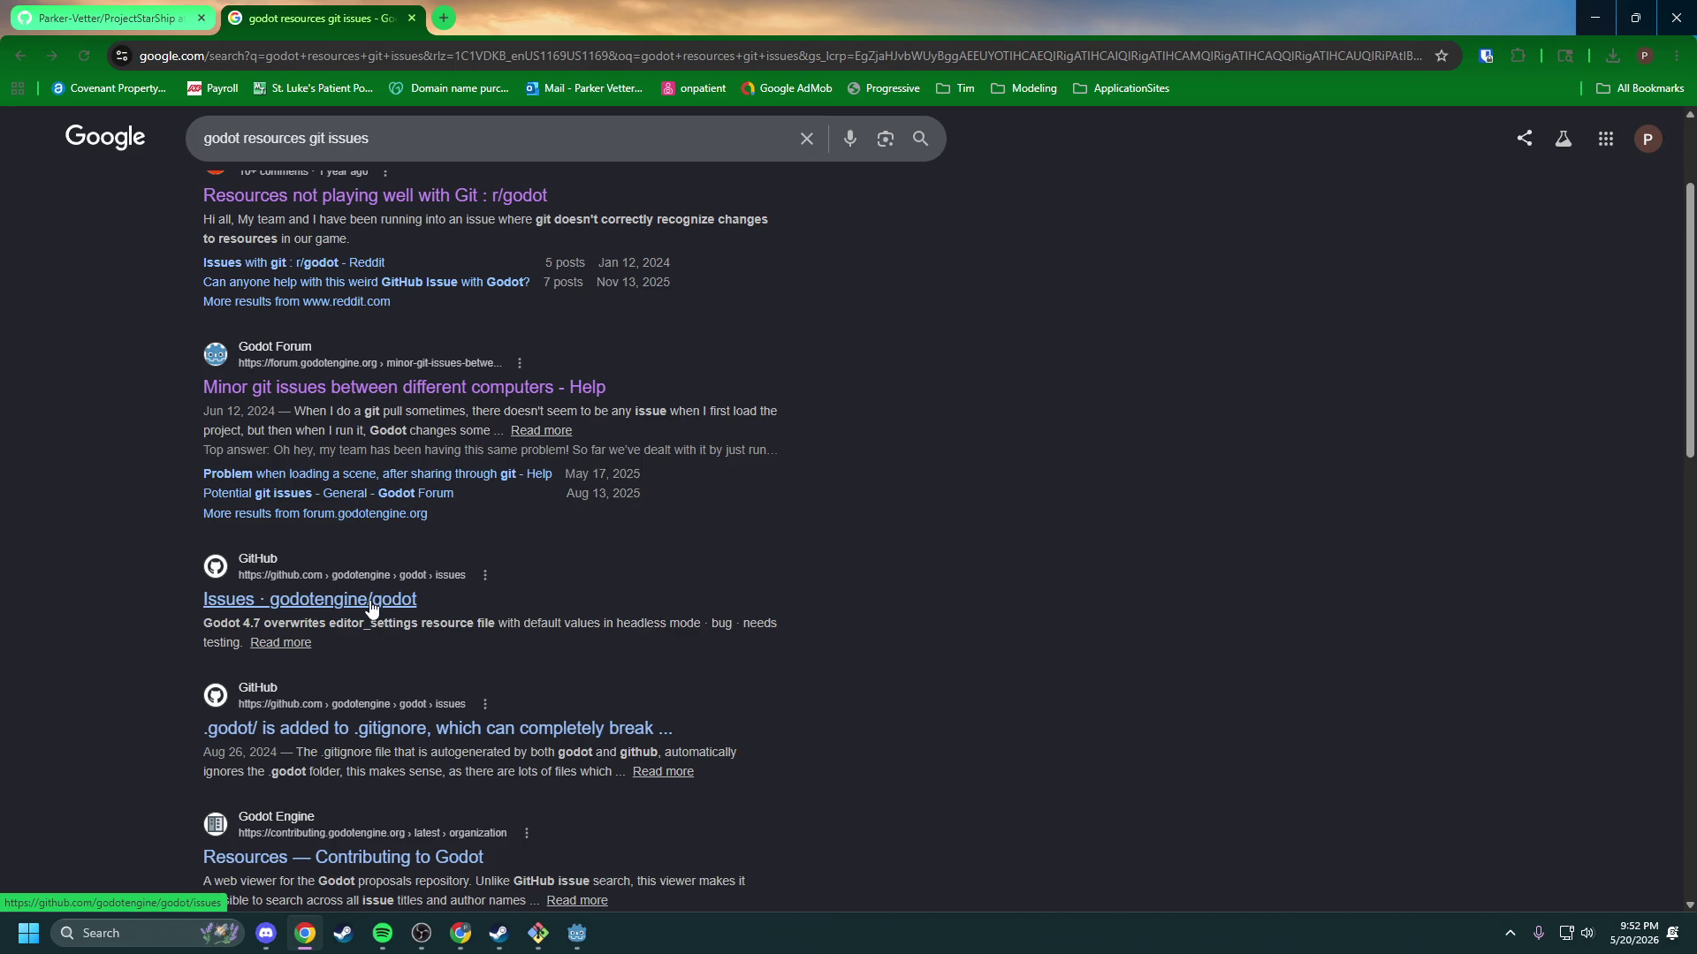
scroll(371, 608, "down", 1)
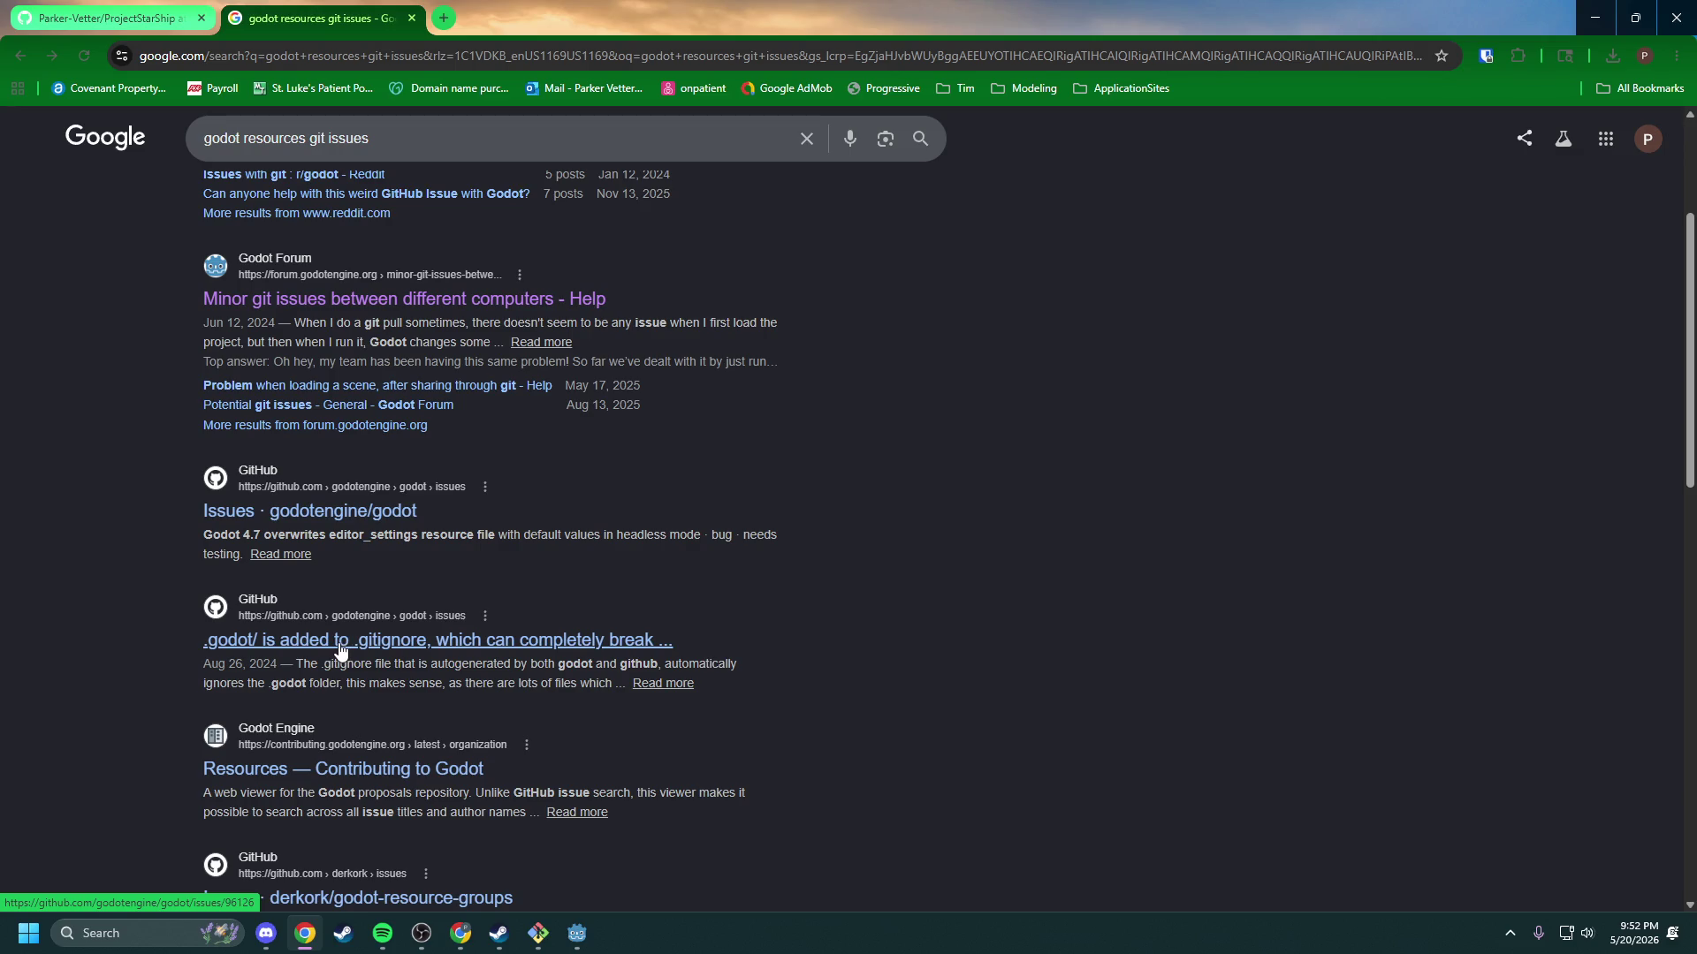
scroll(342, 652, "down", 1)
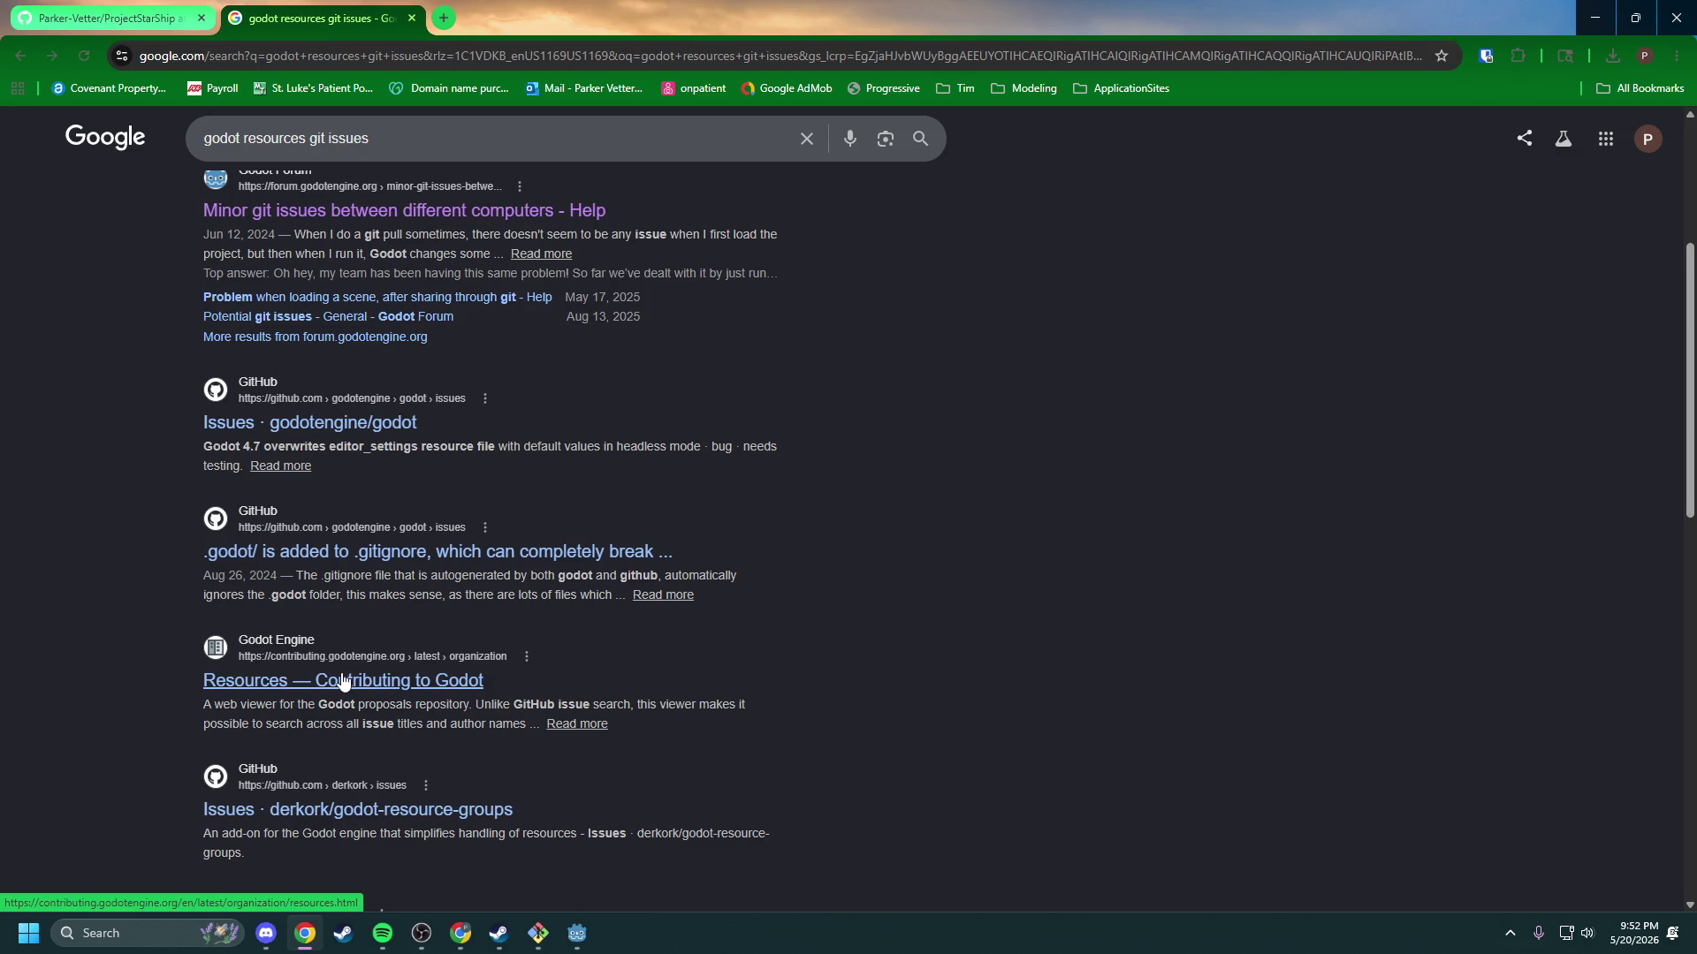
scroll(343, 682, "down", 1)
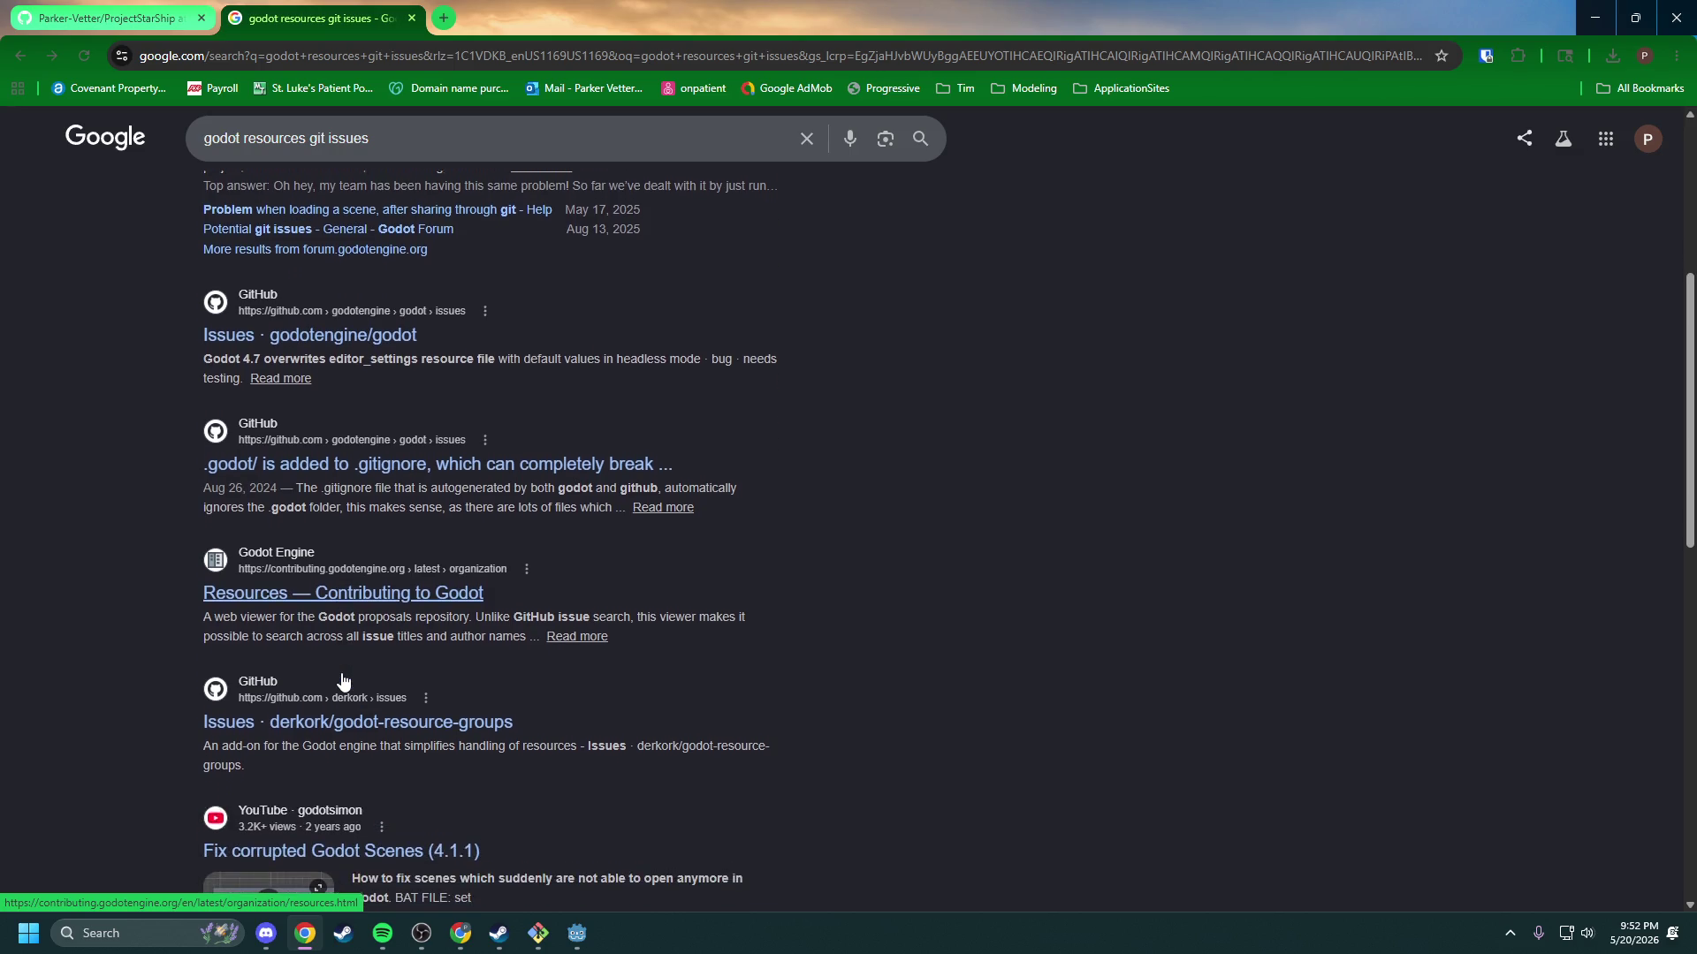
scroll(342, 687, "down", 2)
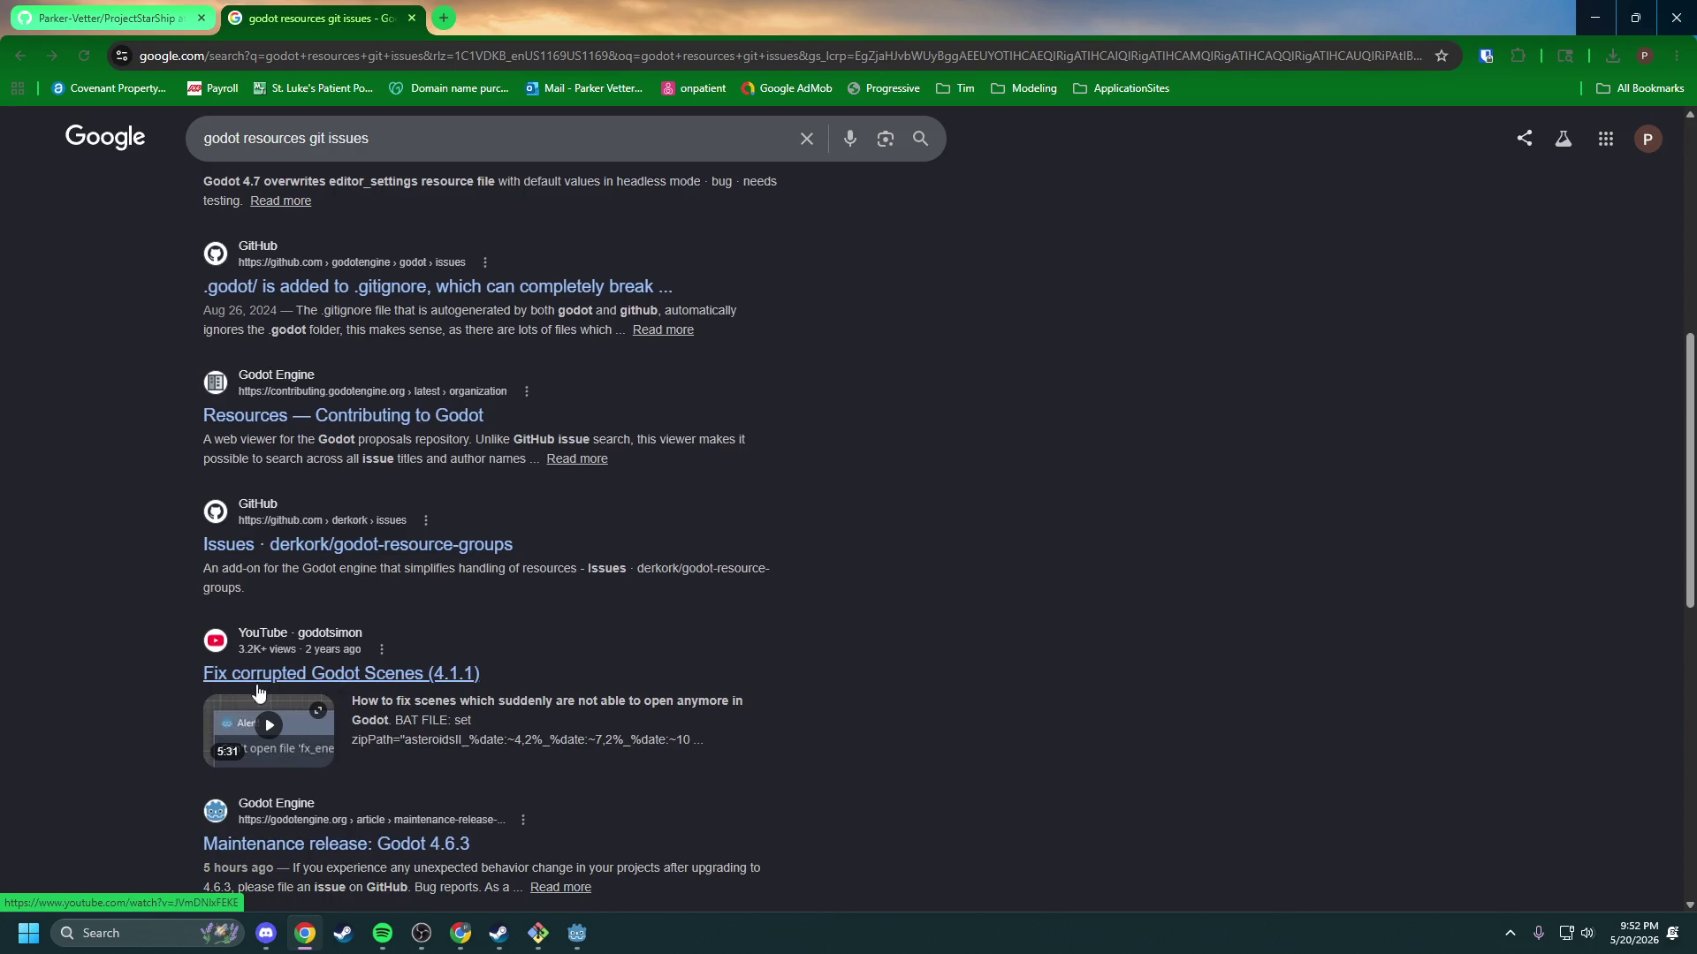
scroll(138, 639, "down", 3)
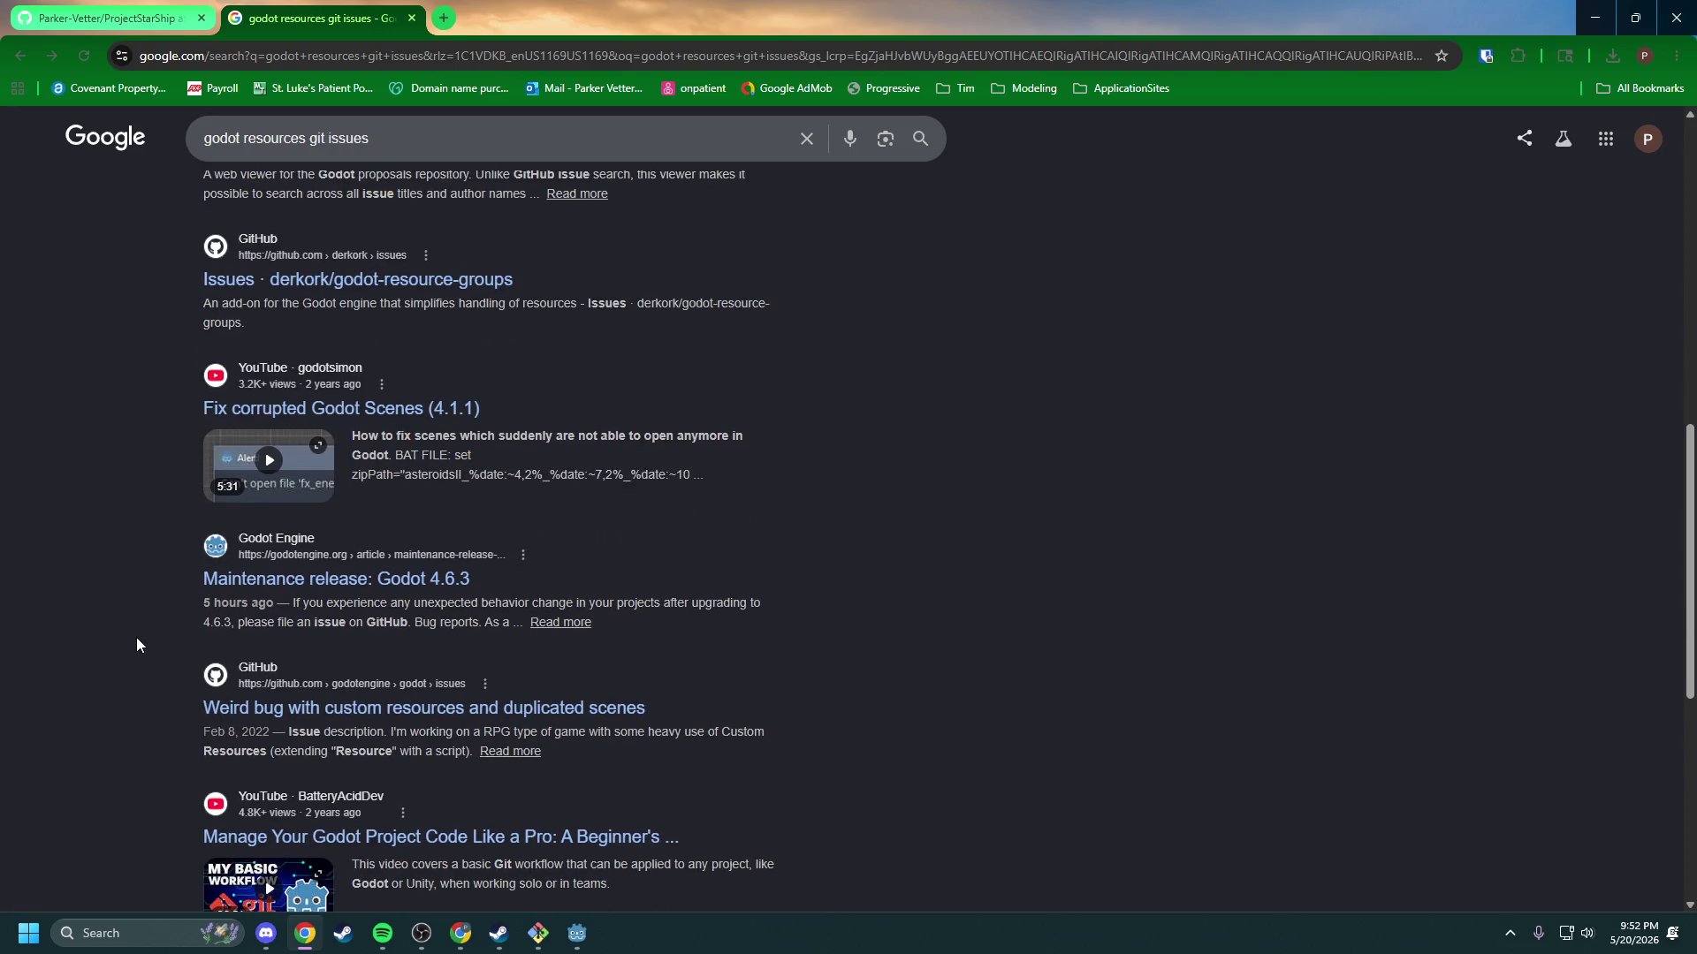
scroll(136, 638, "down", 2)
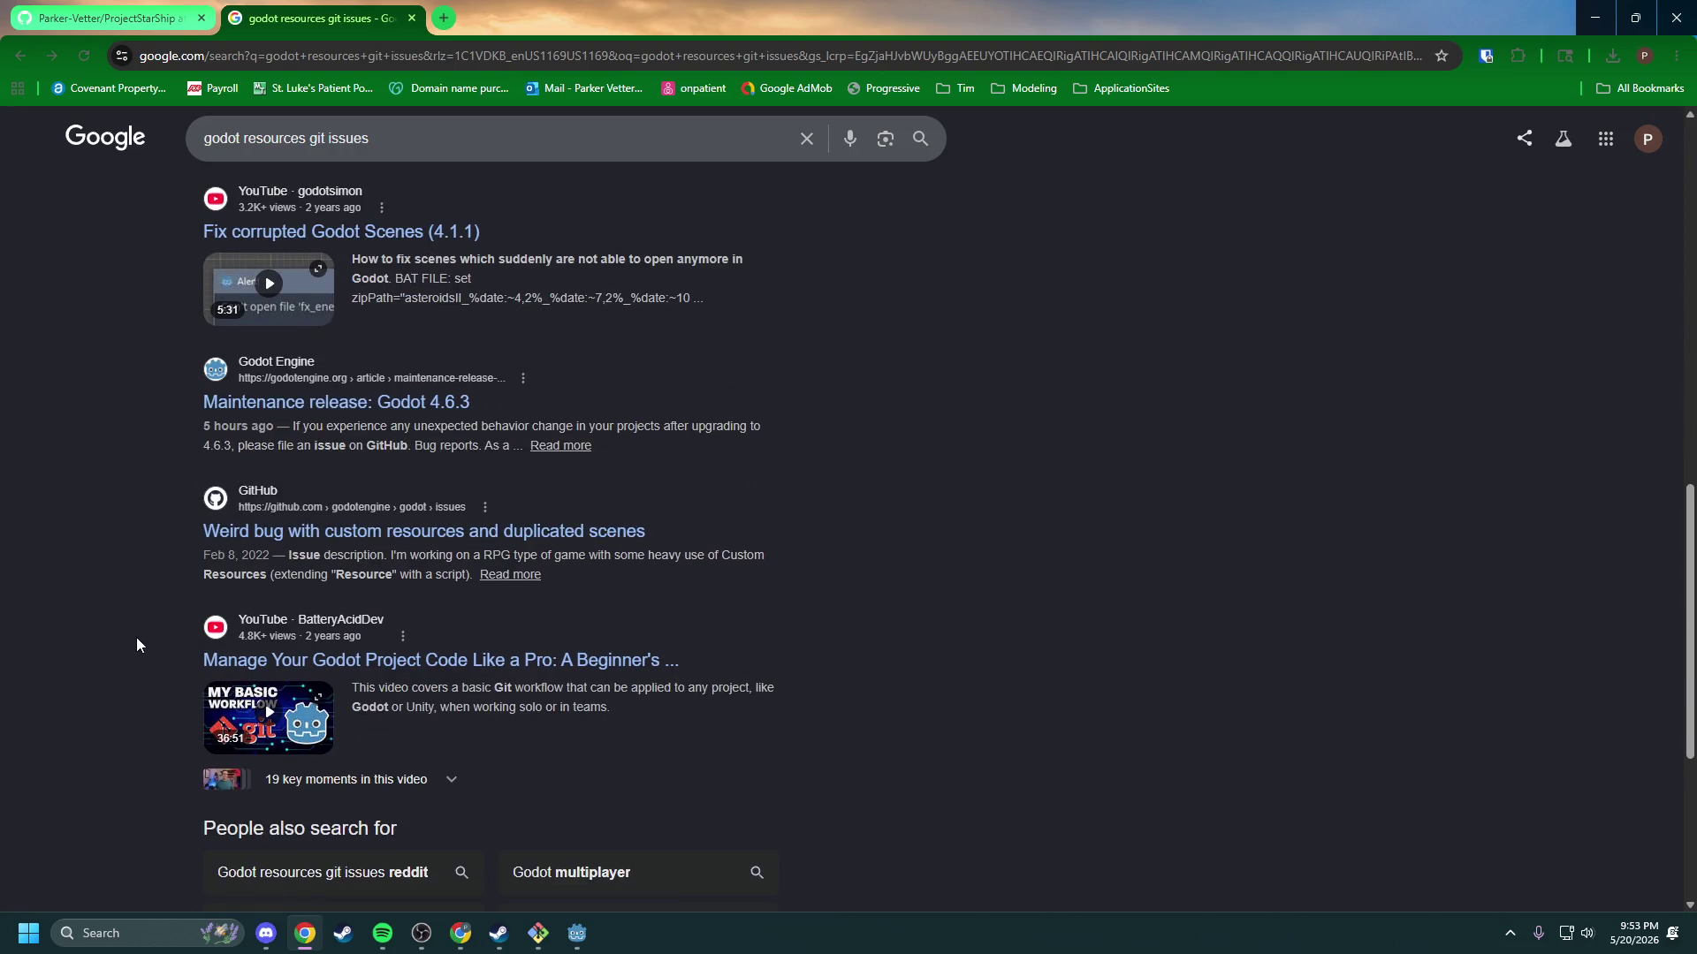
left_click(388, 535)
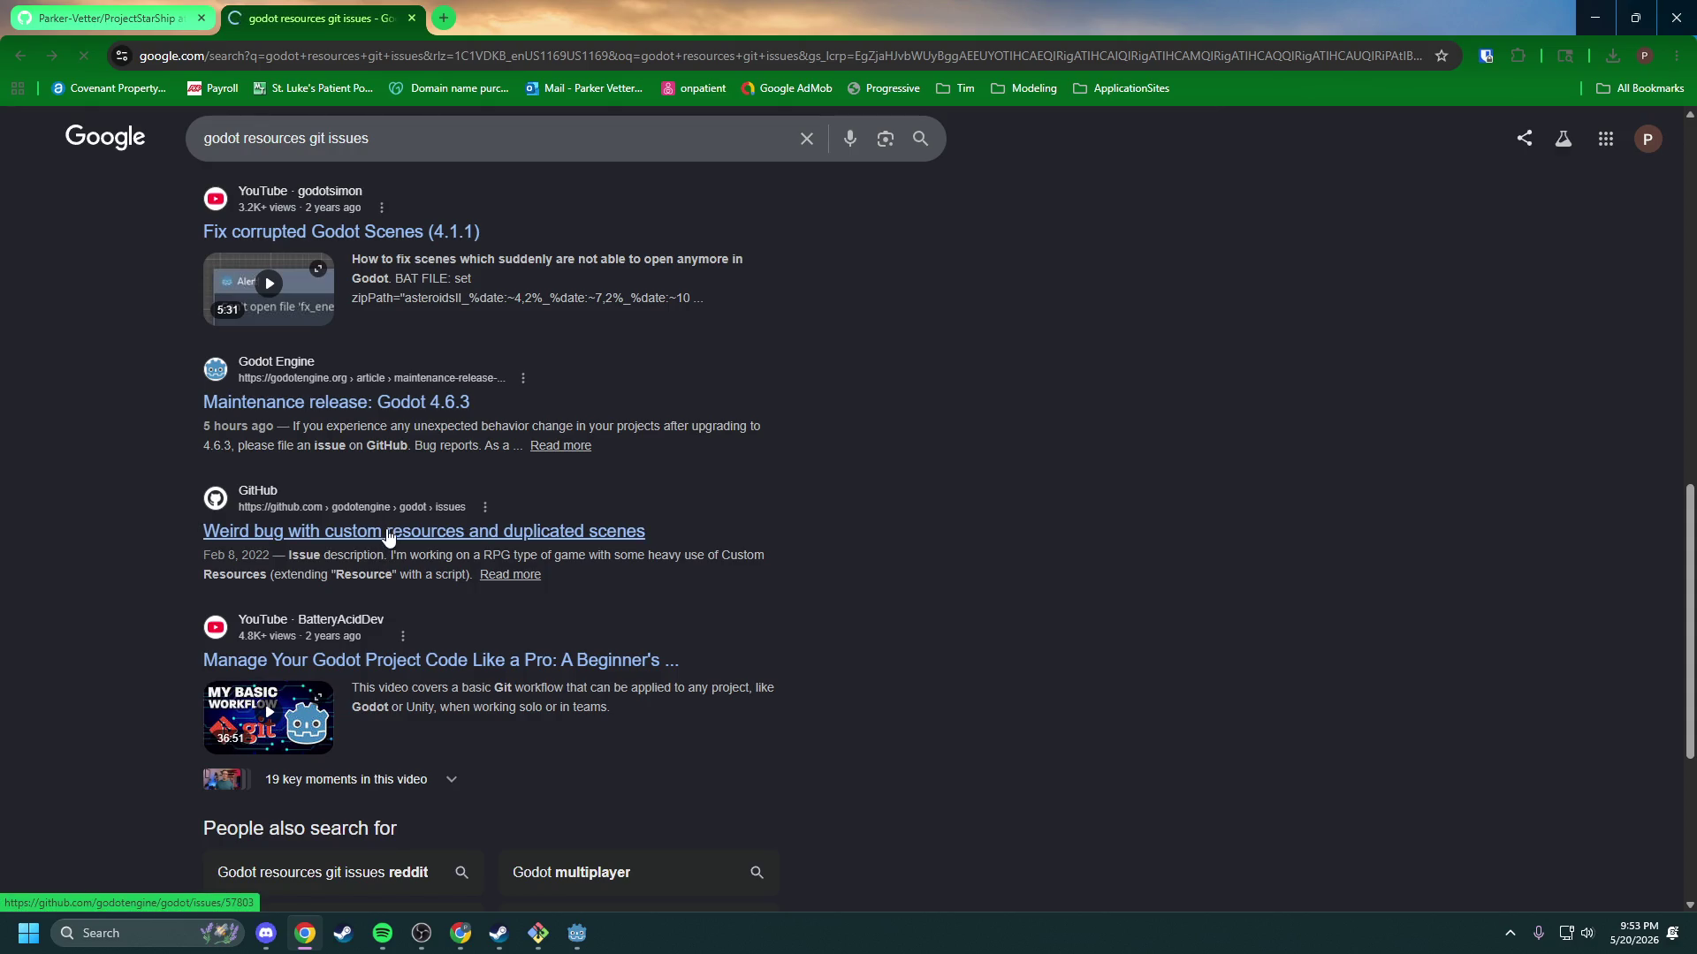
scroll(129, 301, "down", 1)
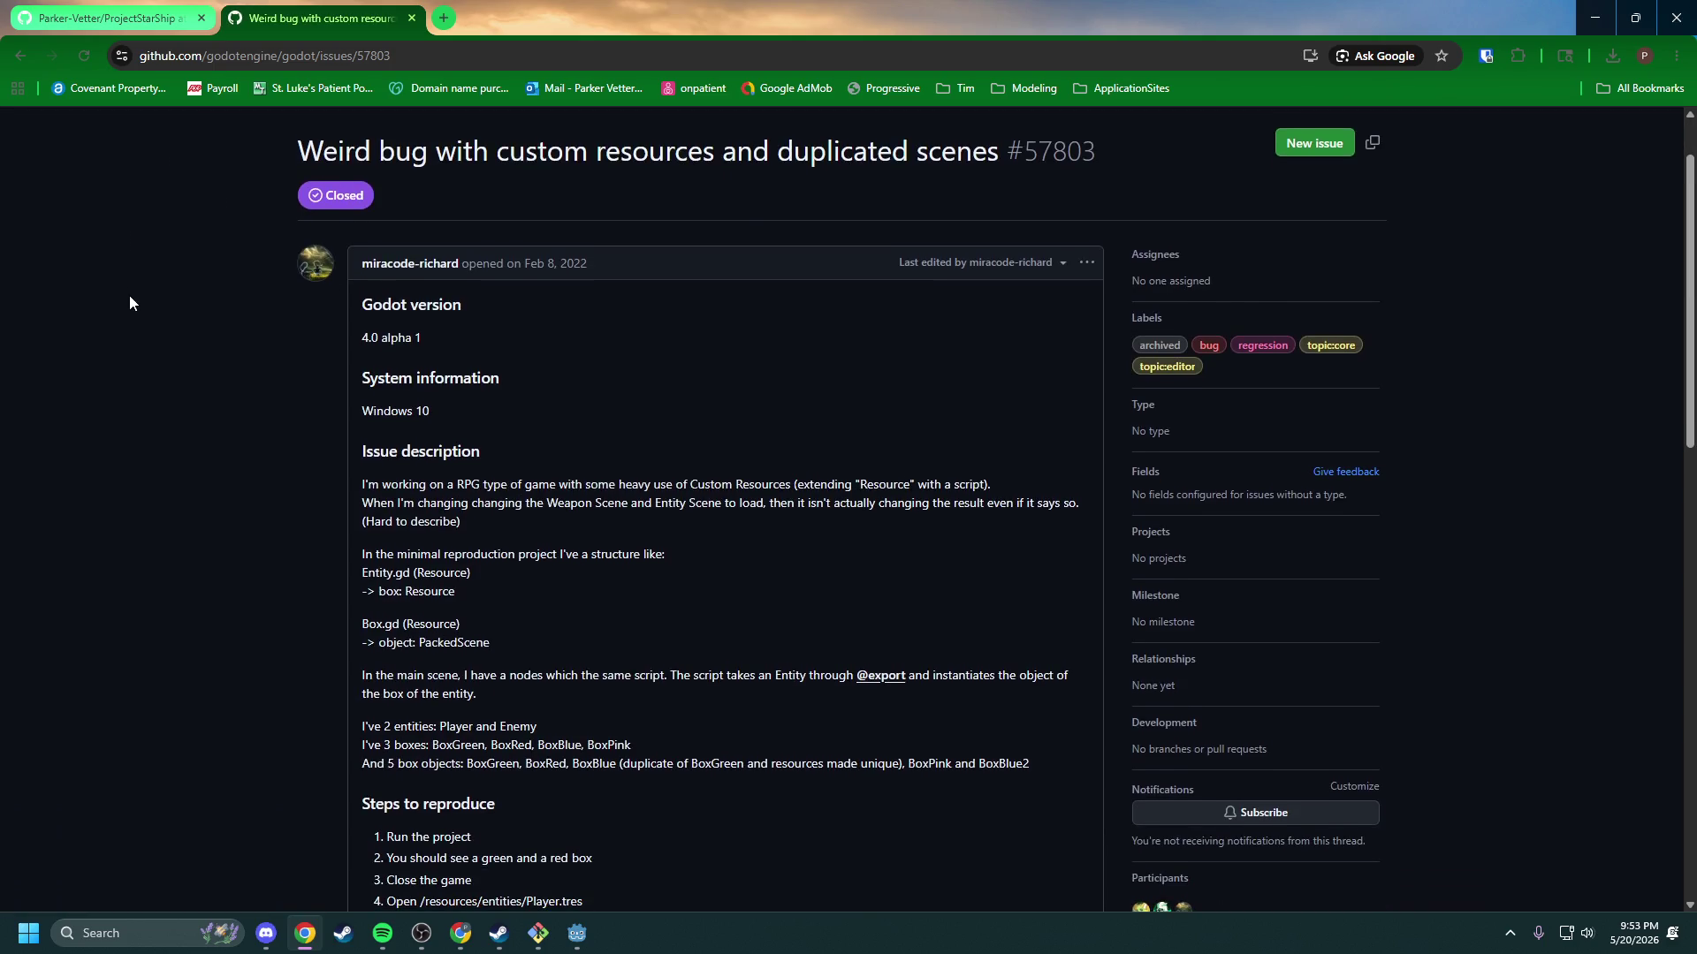
left_click(12, 57)
scroll(225, 591, "down", 6)
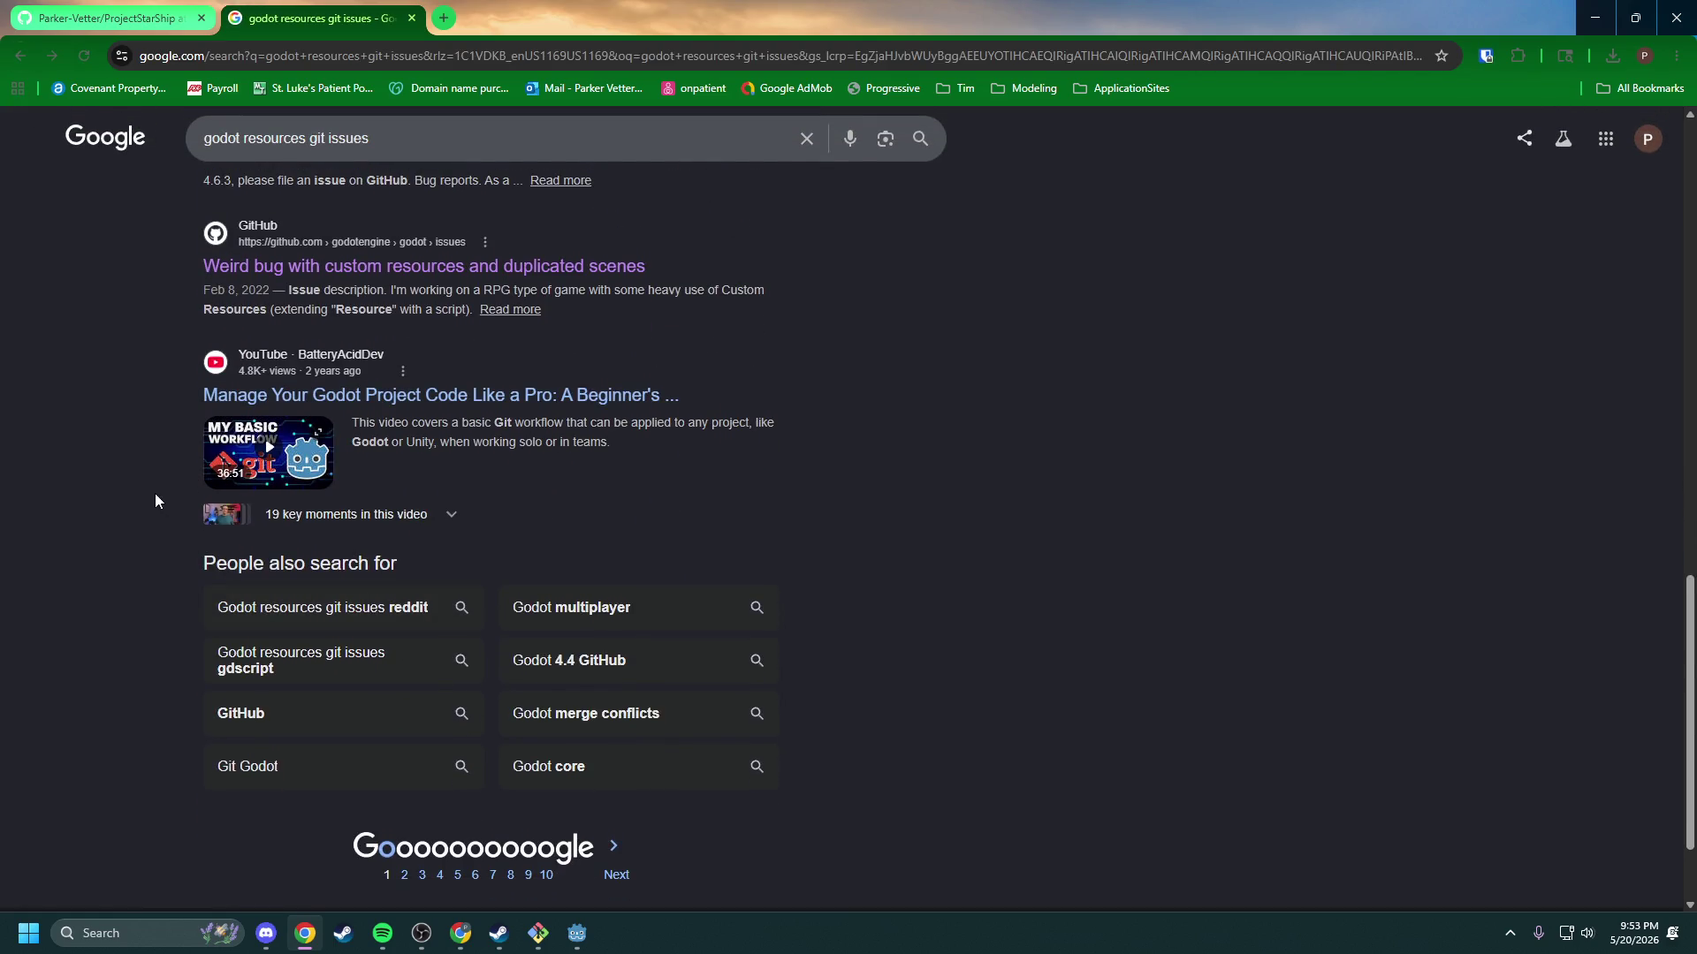
scroll(155, 495, "up", 10)
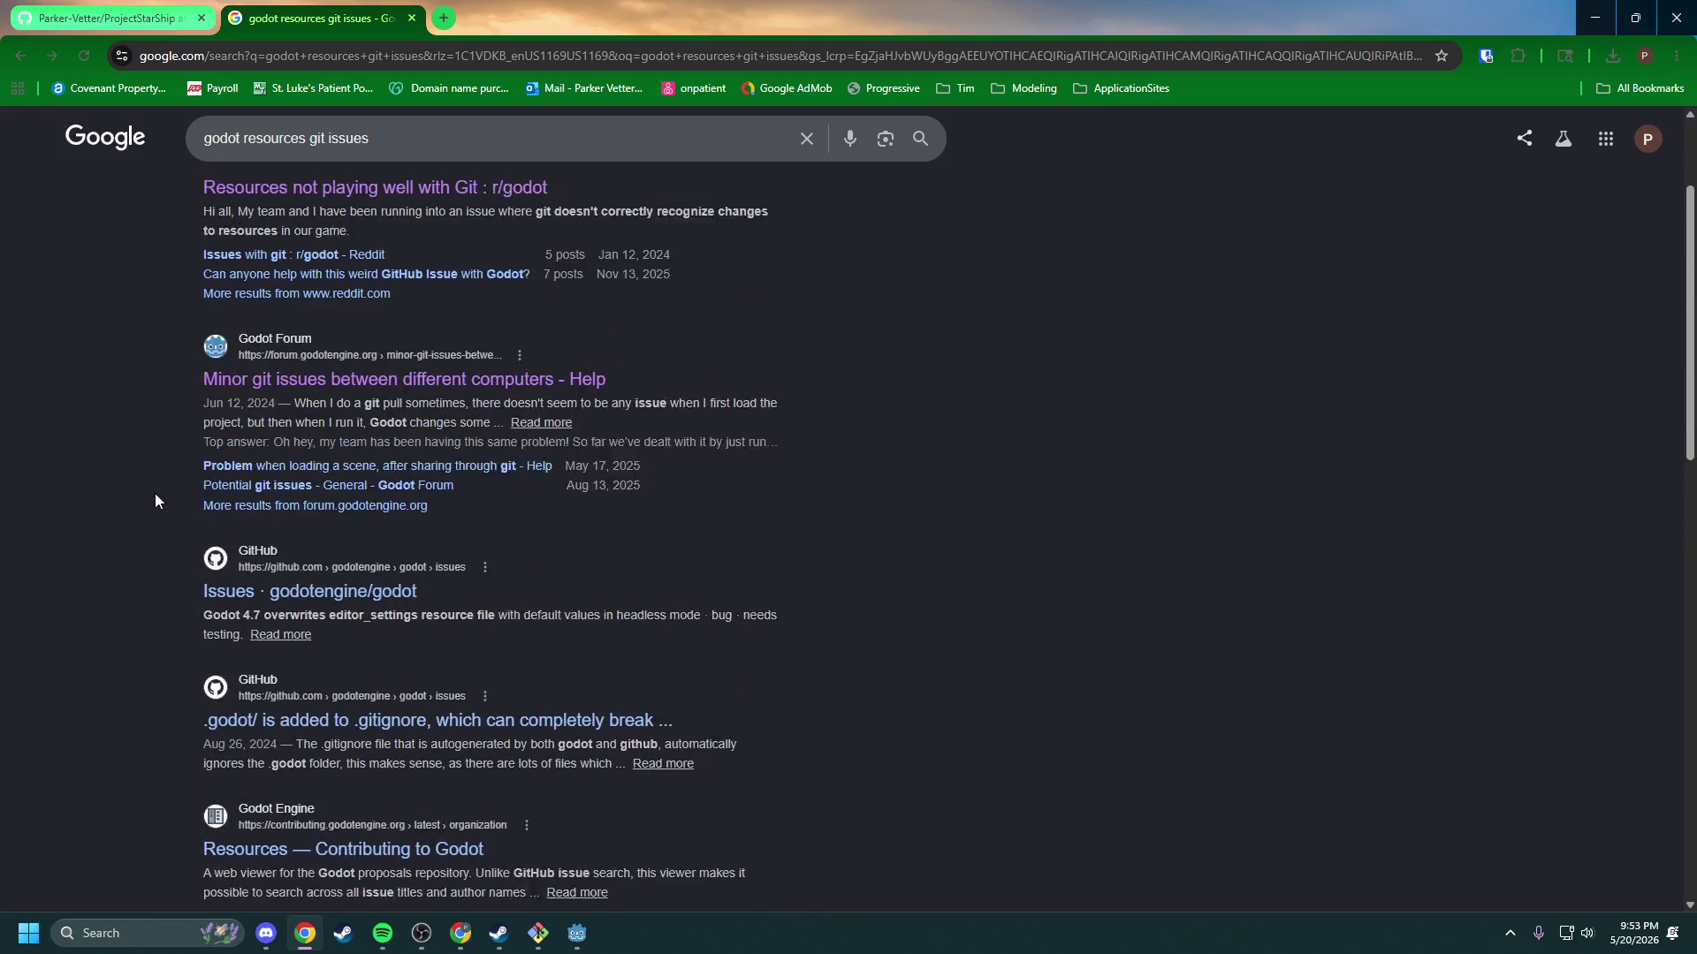
scroll(155, 493, "up", 1)
Step: Open the 'Resources not playing well with Git' thread, dismiss the sign-in prompt, and un-maximize Chrome
left_click(376, 372)
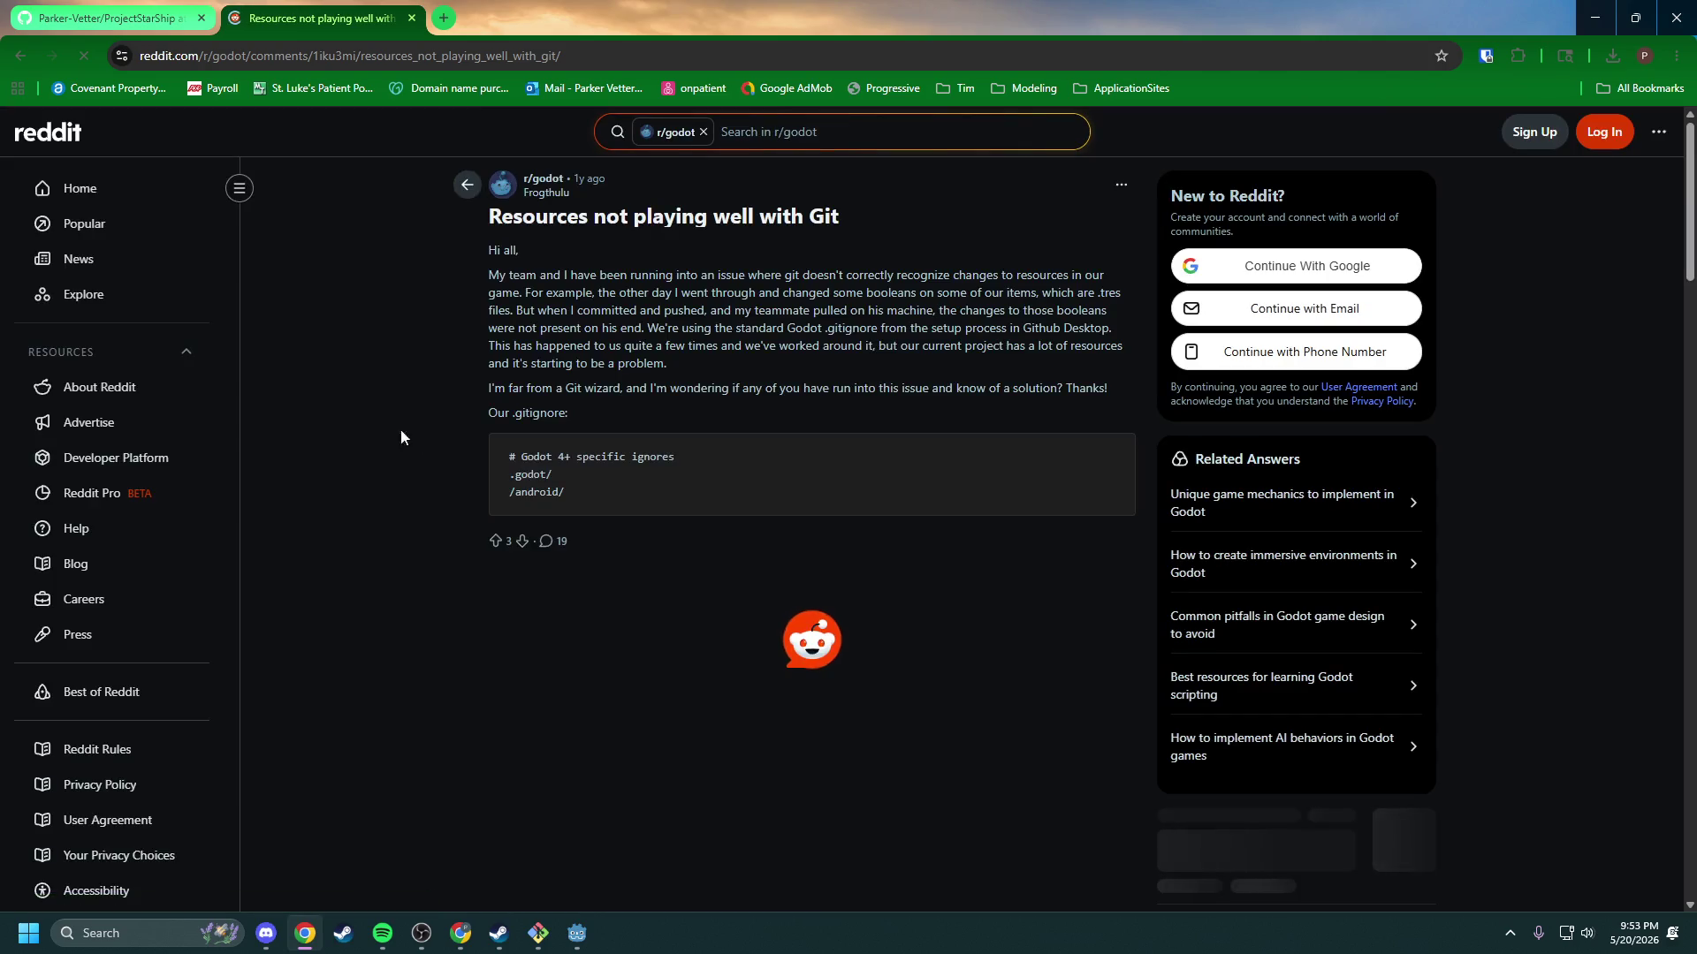
left_click_drag(617, 492, 449, 445)
left_click(449, 445)
scroll(615, 496, "down", 3)
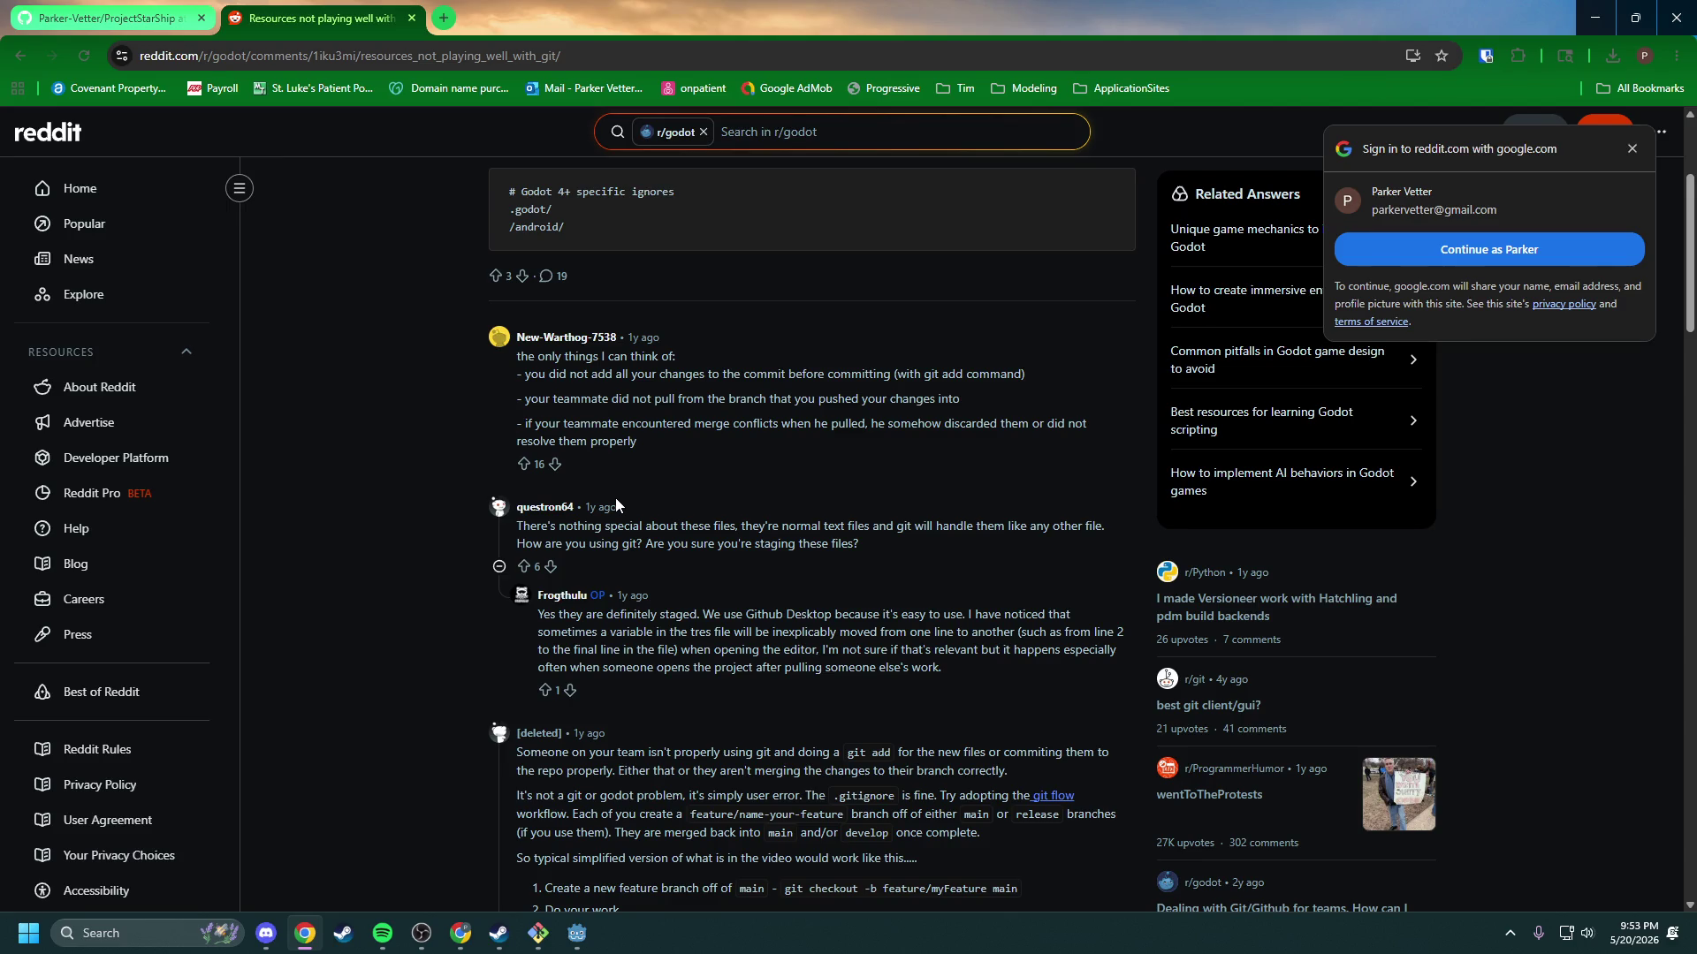
scroll(615, 505, "down", 5)
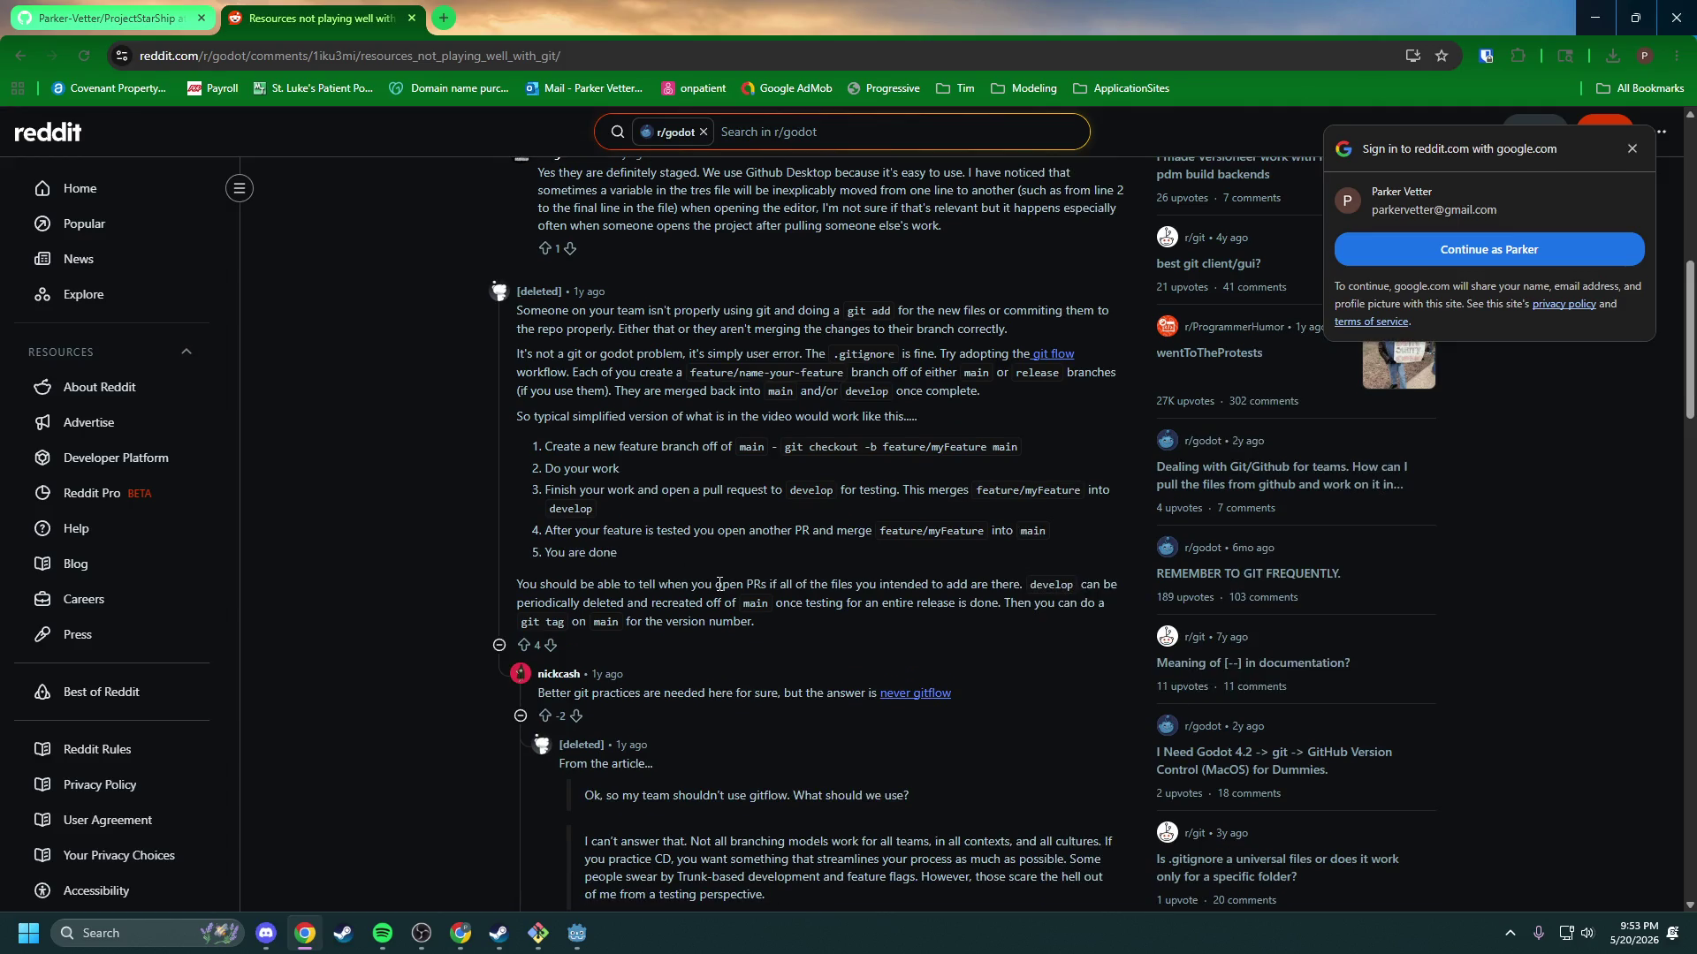
left_click(1633, 149)
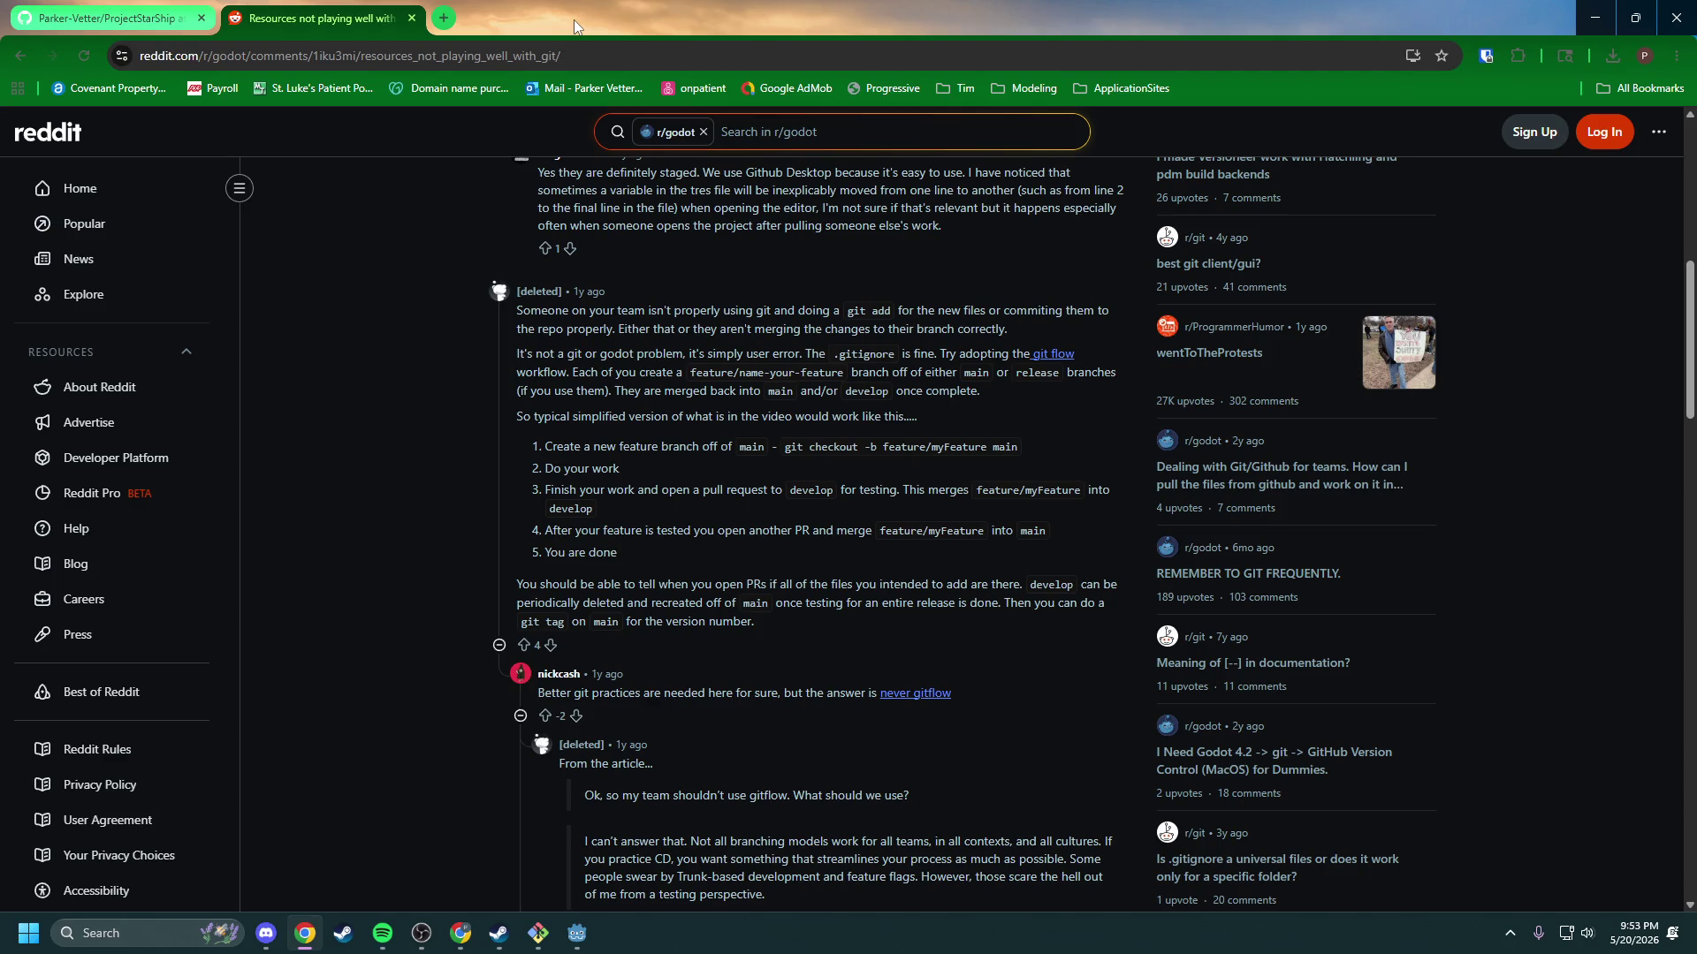
left_click_drag(585, 5, 866, 98)
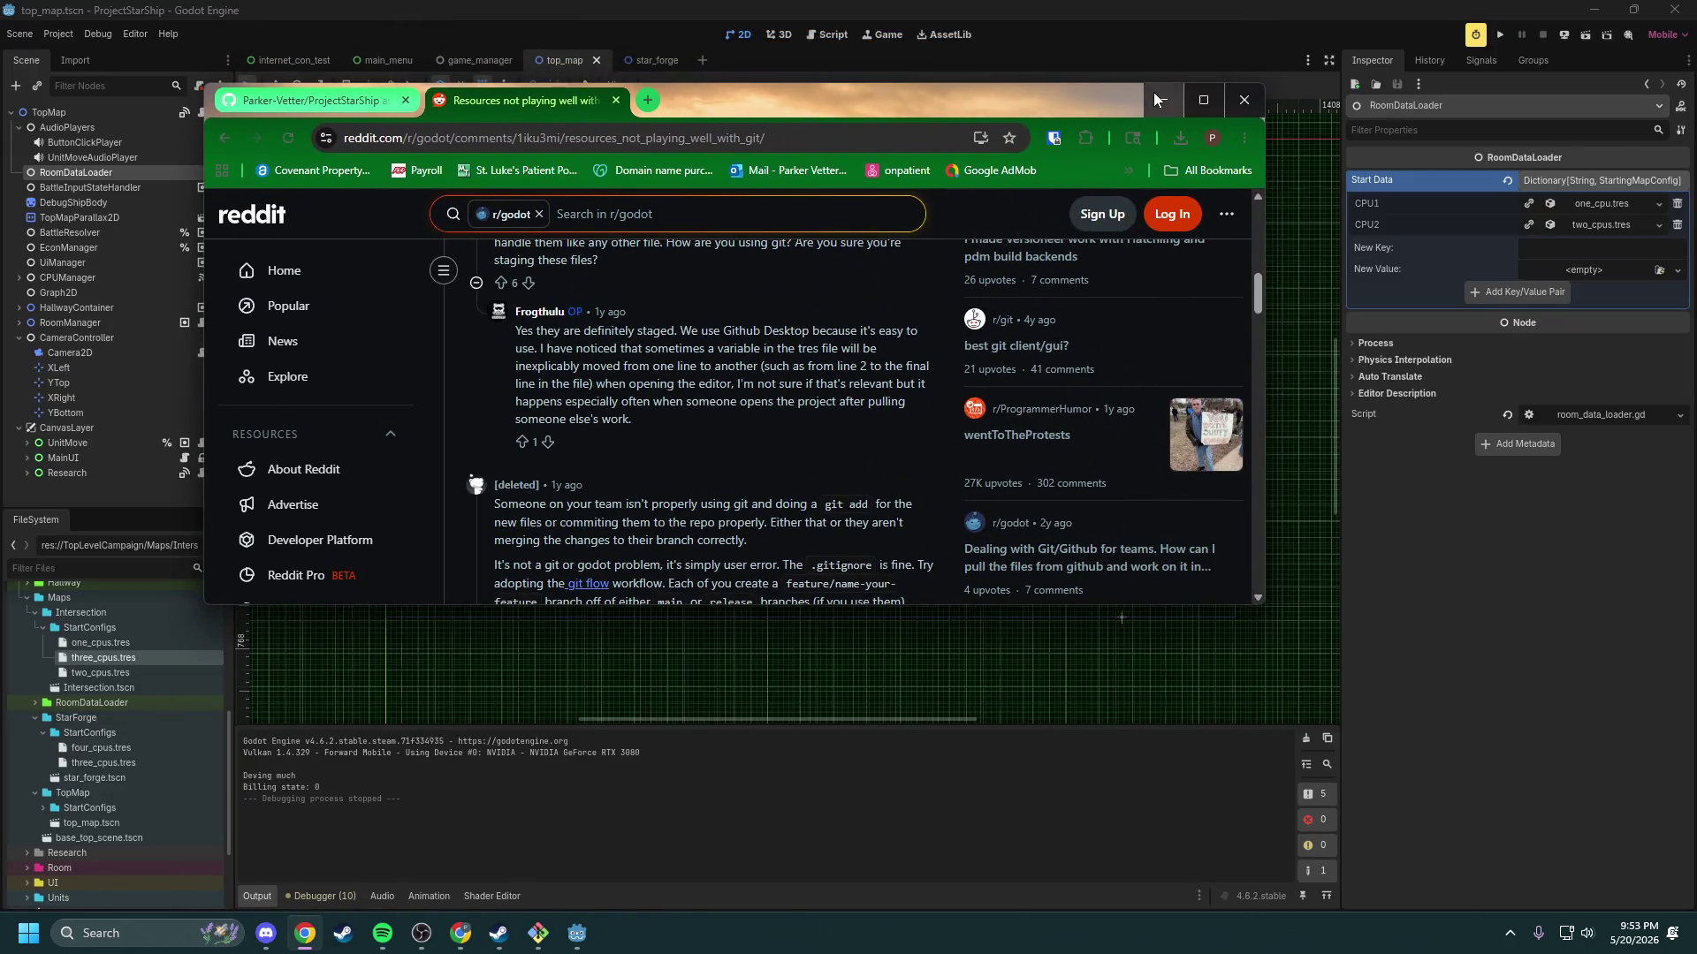
Step: Minimize Chrome and expand CPU1's one_cpu.tres in Start Data to show its five RoomData entries
left_click(1154, 94)
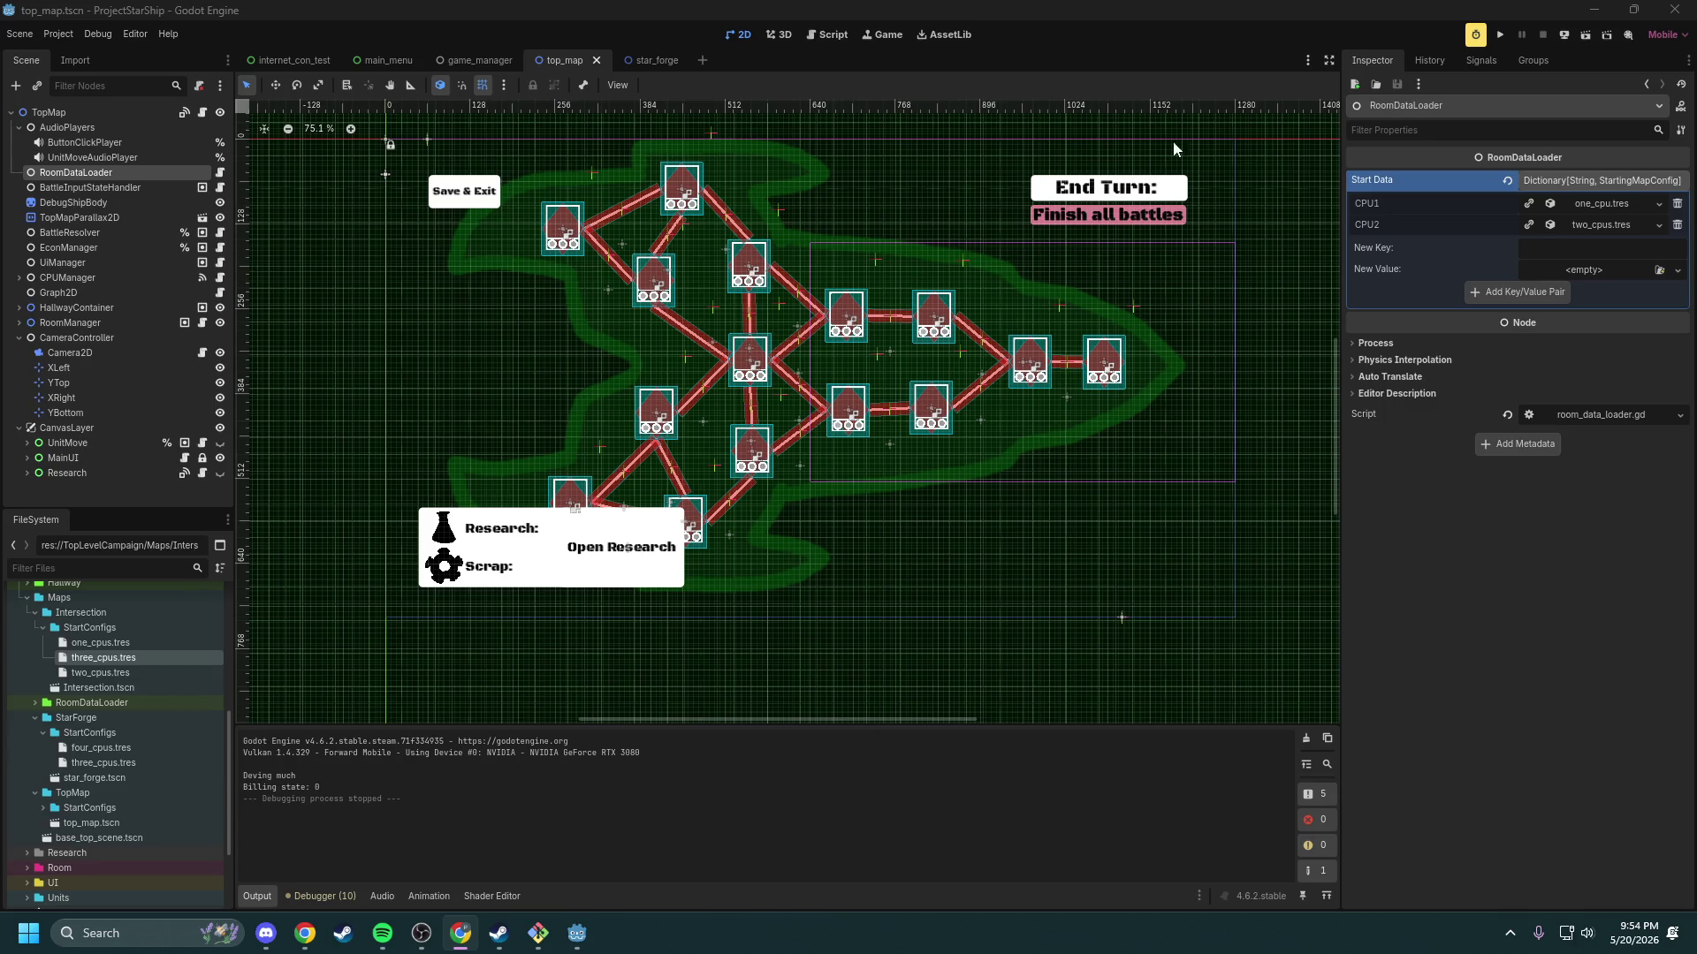
left_click(1575, 204)
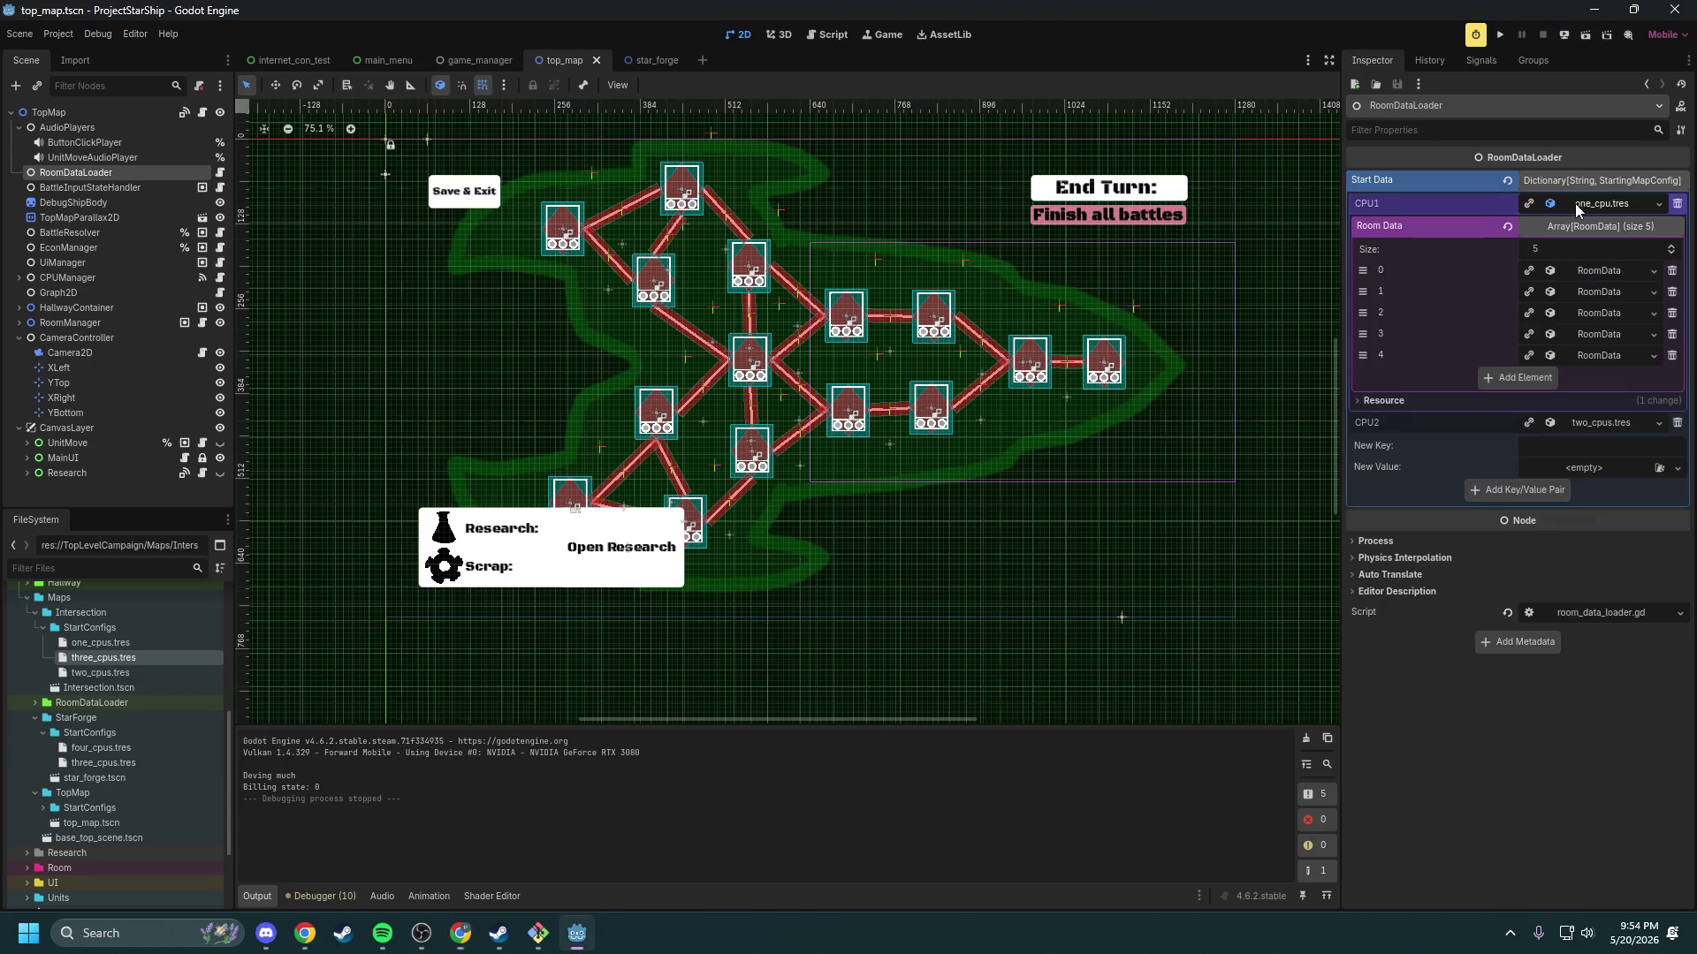
Step: Collapse CPU1's one_cpu.tres so Start Data lists only CPU1 and CPU2 (two_cpus.tres)
left_click(1591, 203)
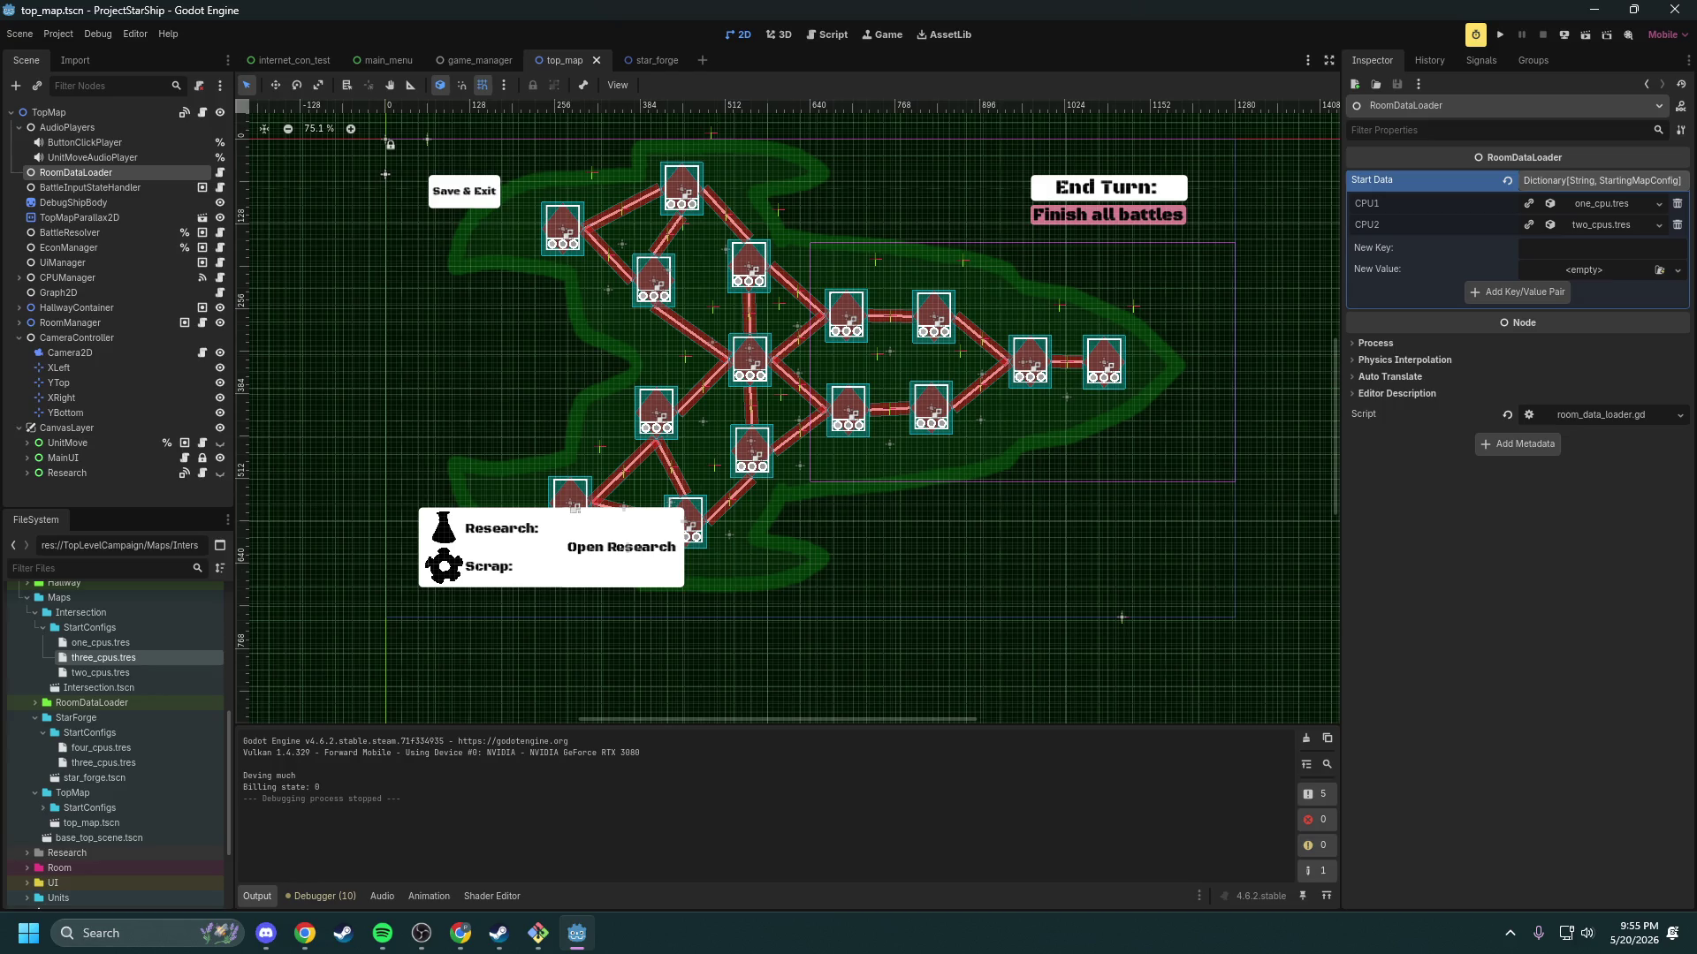
key("alt+Tab")
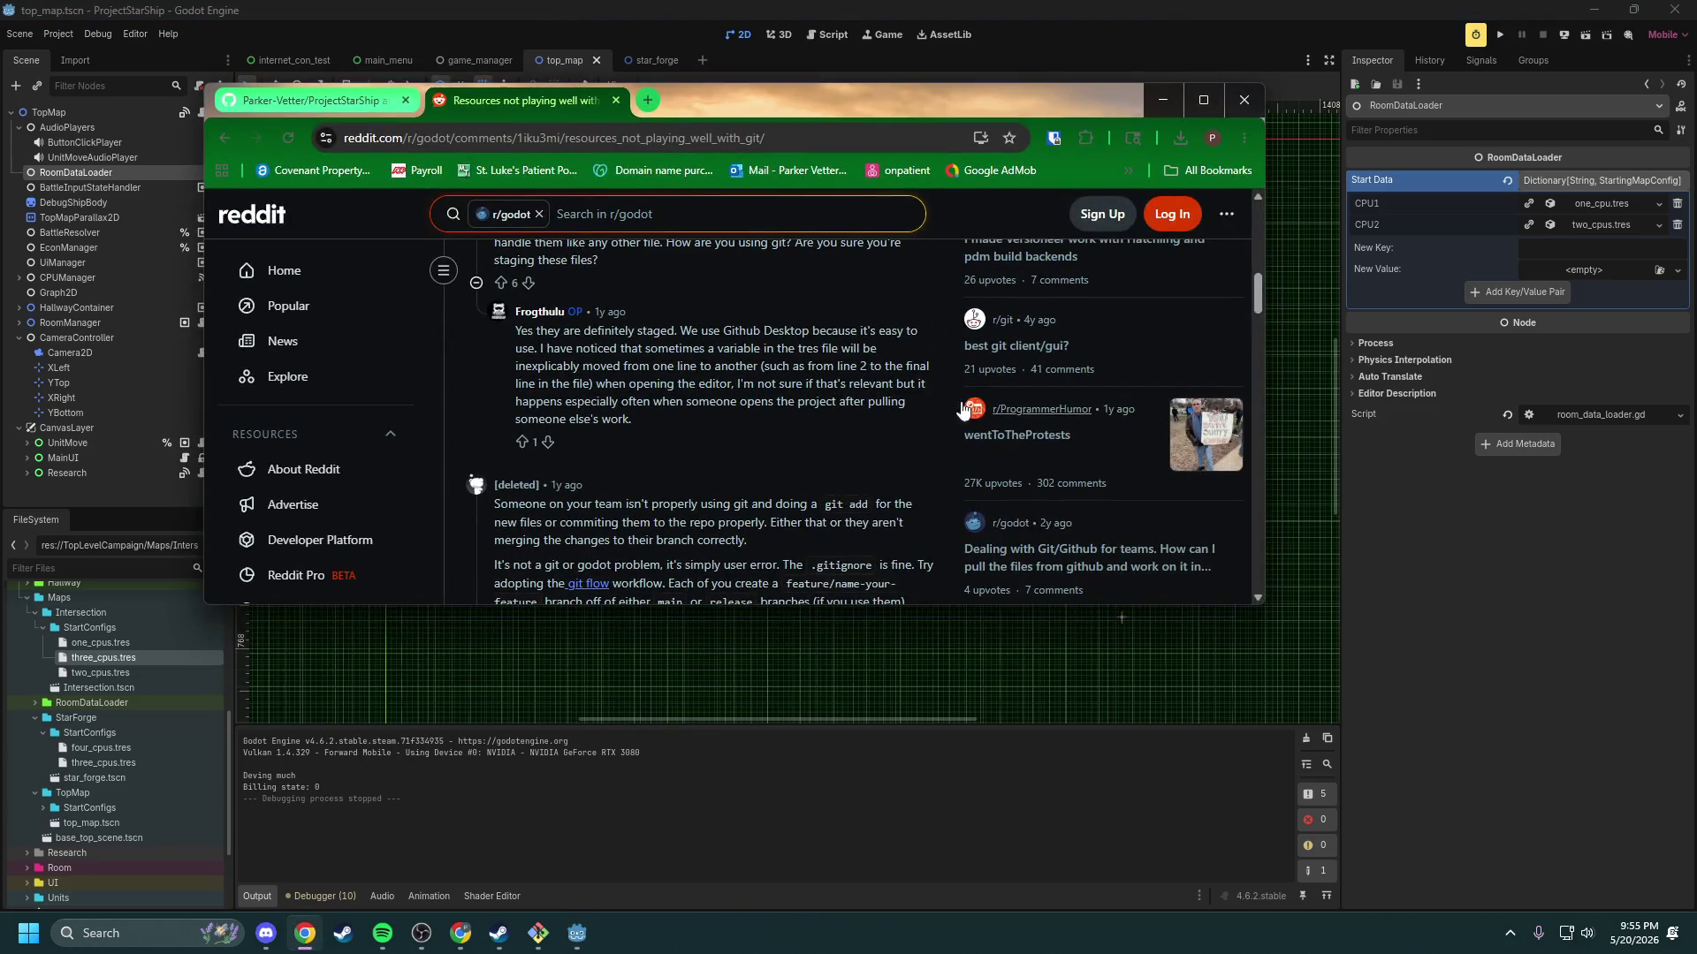
double_click(711, 119)
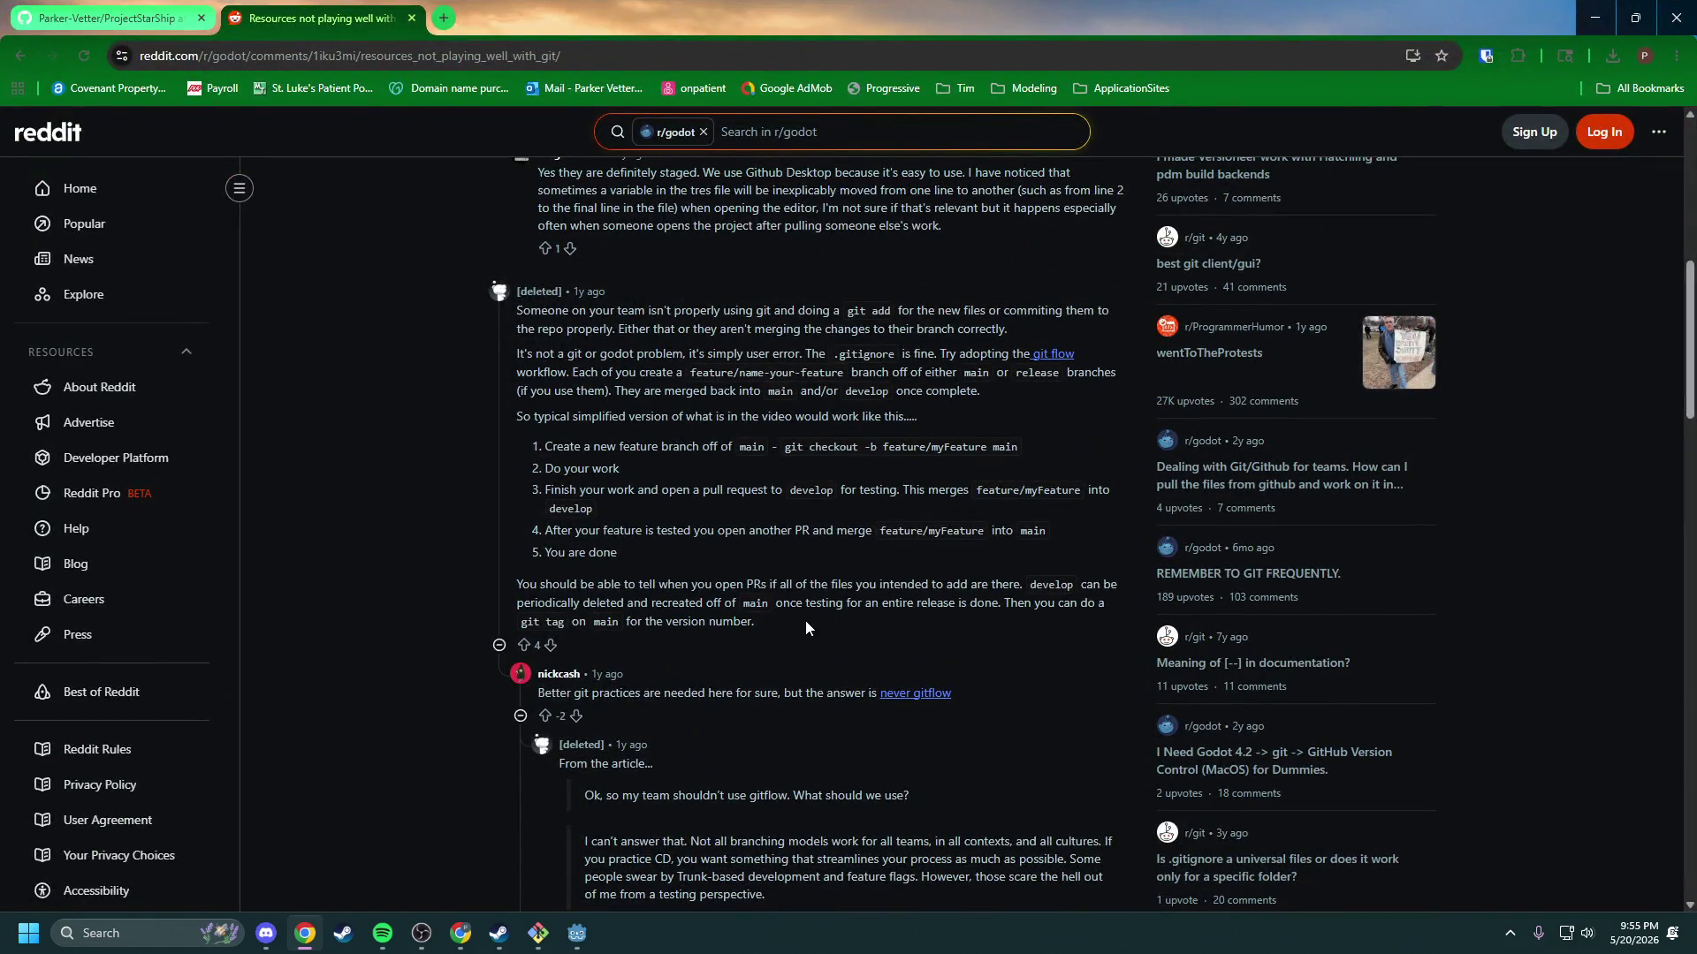
scroll(829, 628, "up", 2)
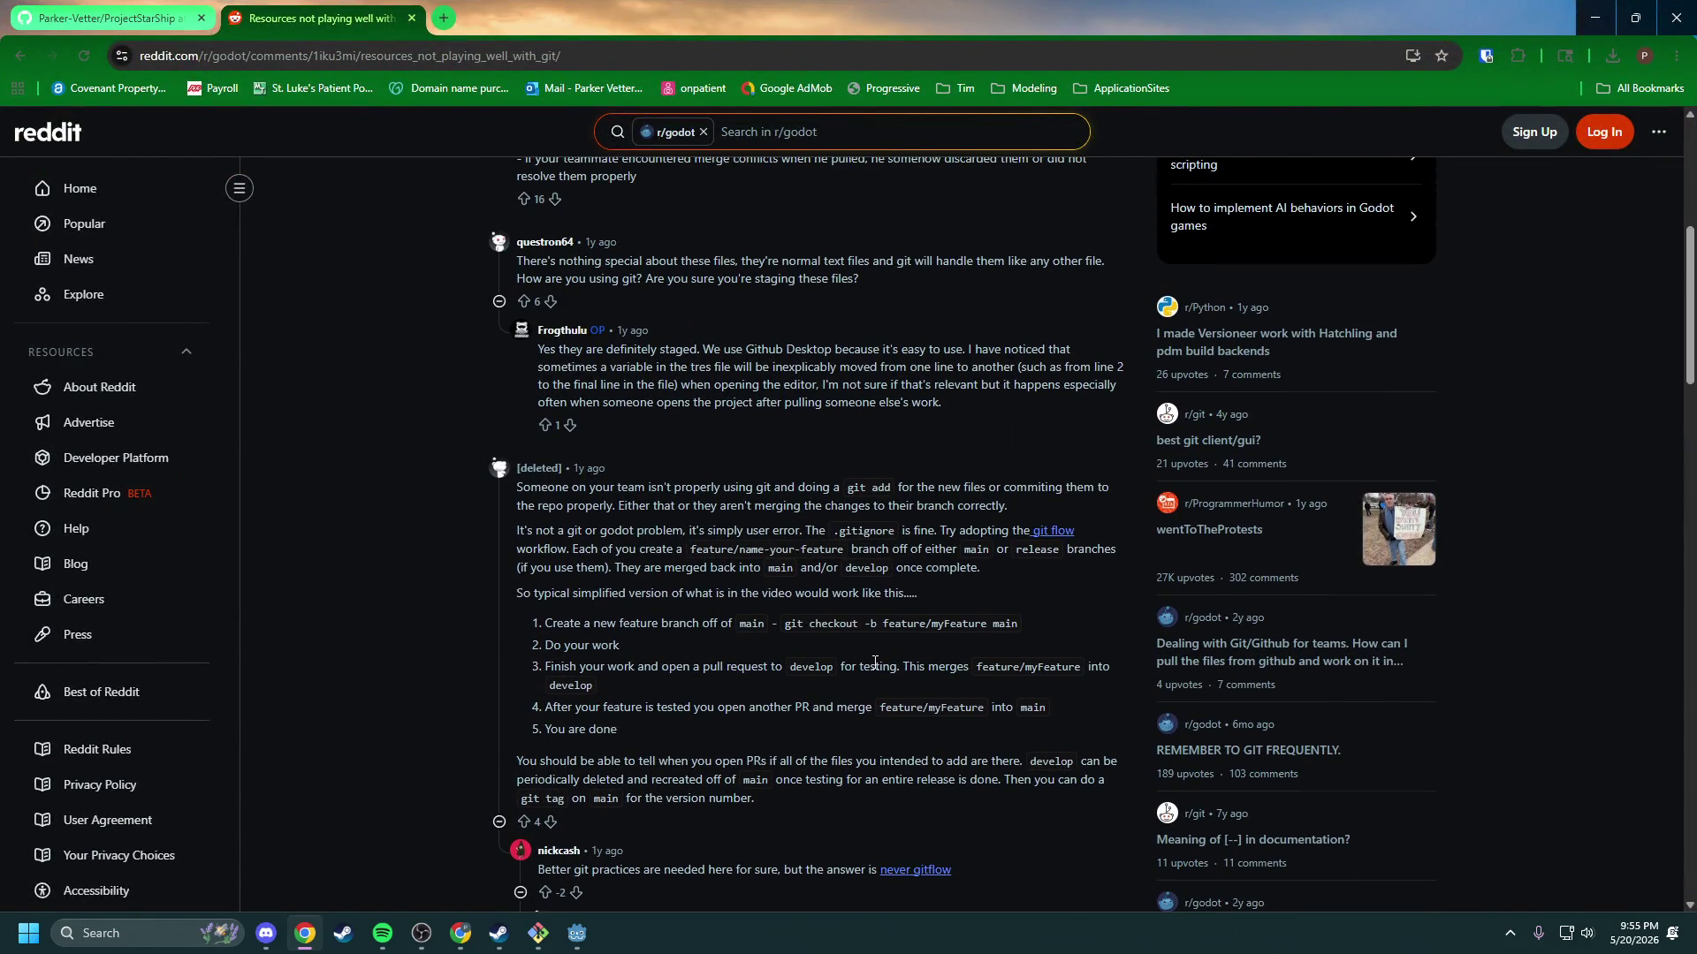
scroll(875, 663, "up", 5)
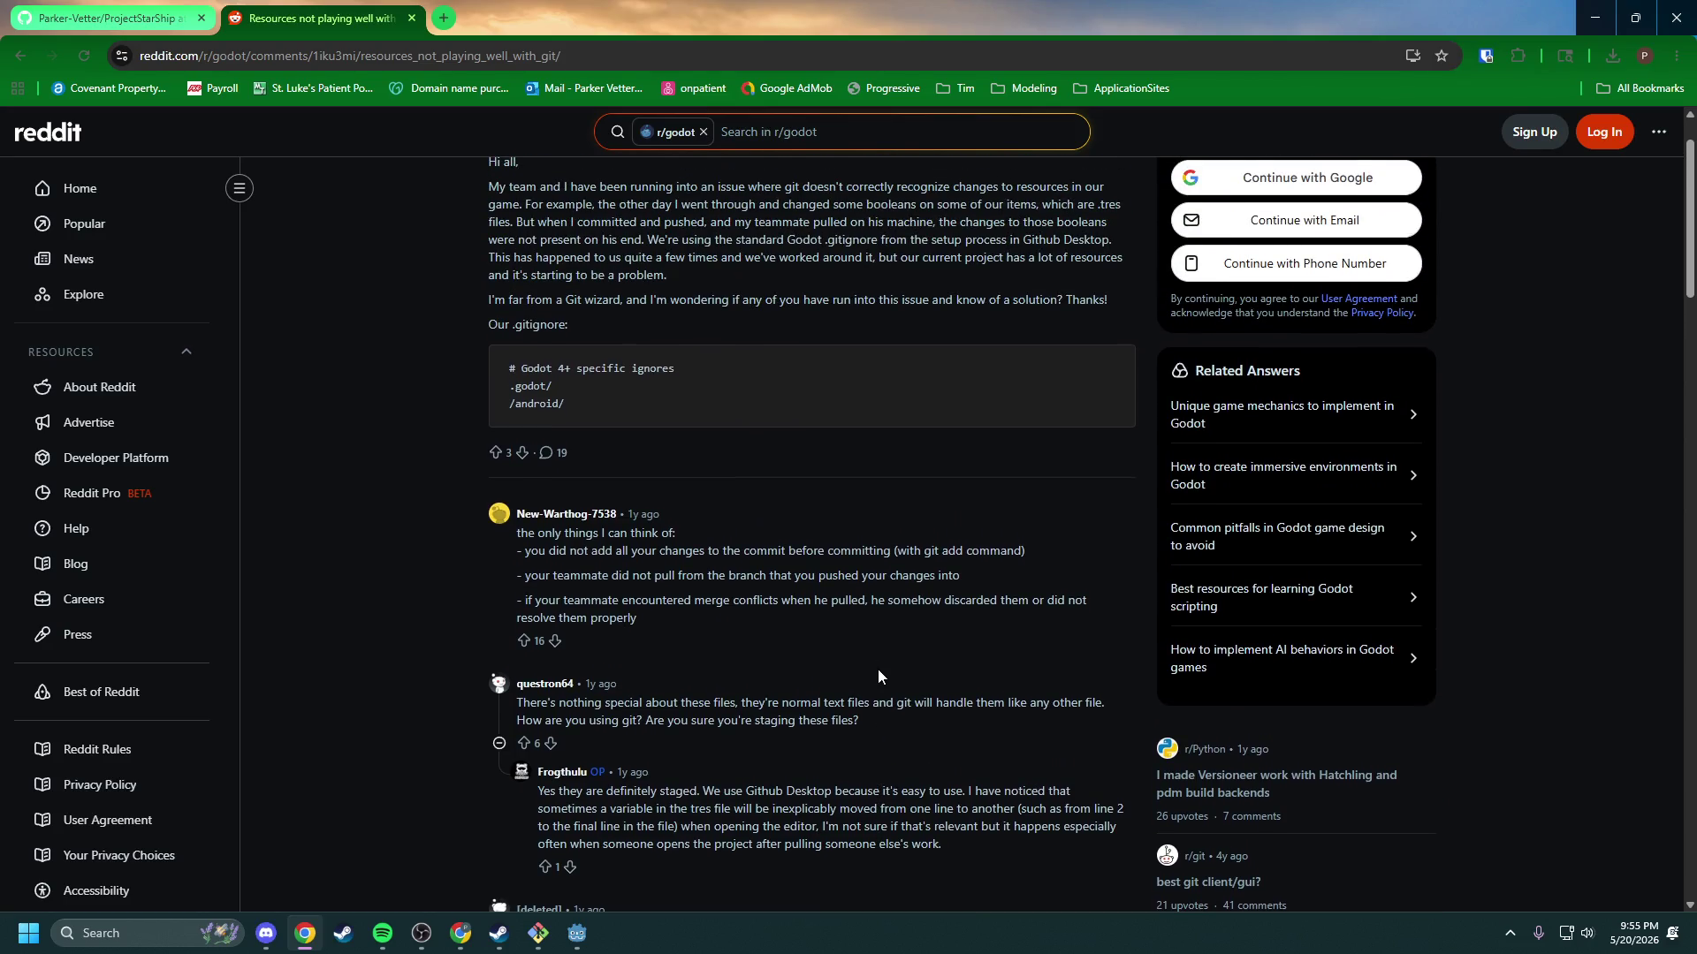
scroll(878, 676, "up", 1)
double_click(761, 13)
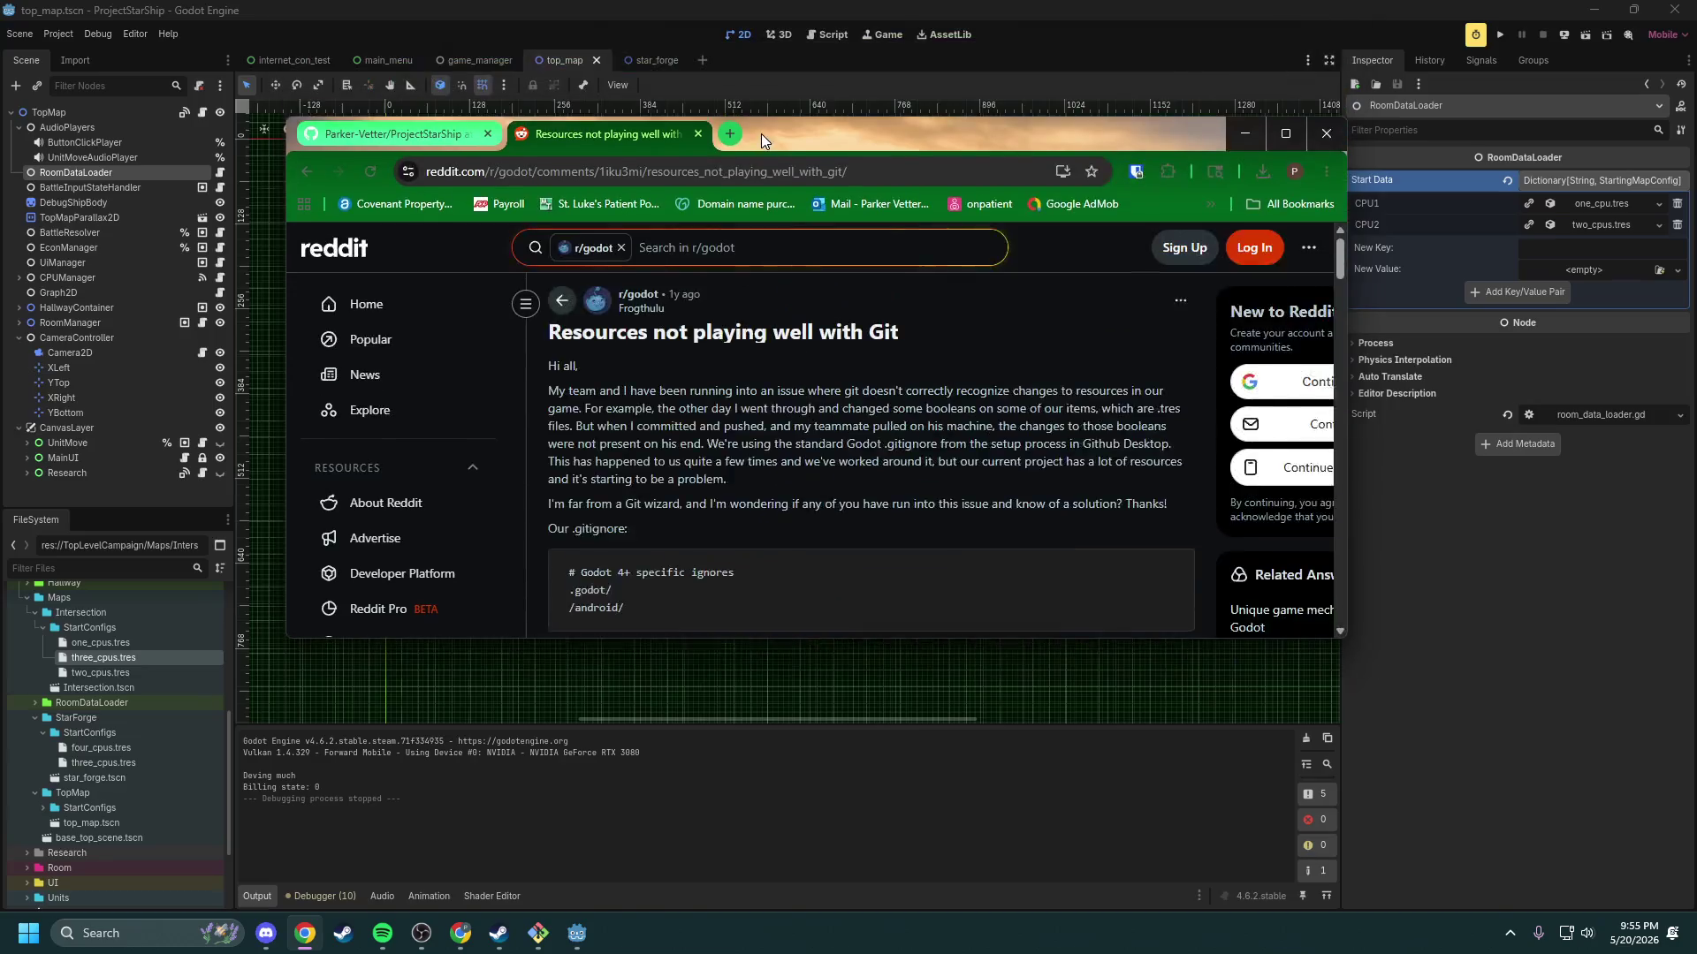
left_click(1230, 134)
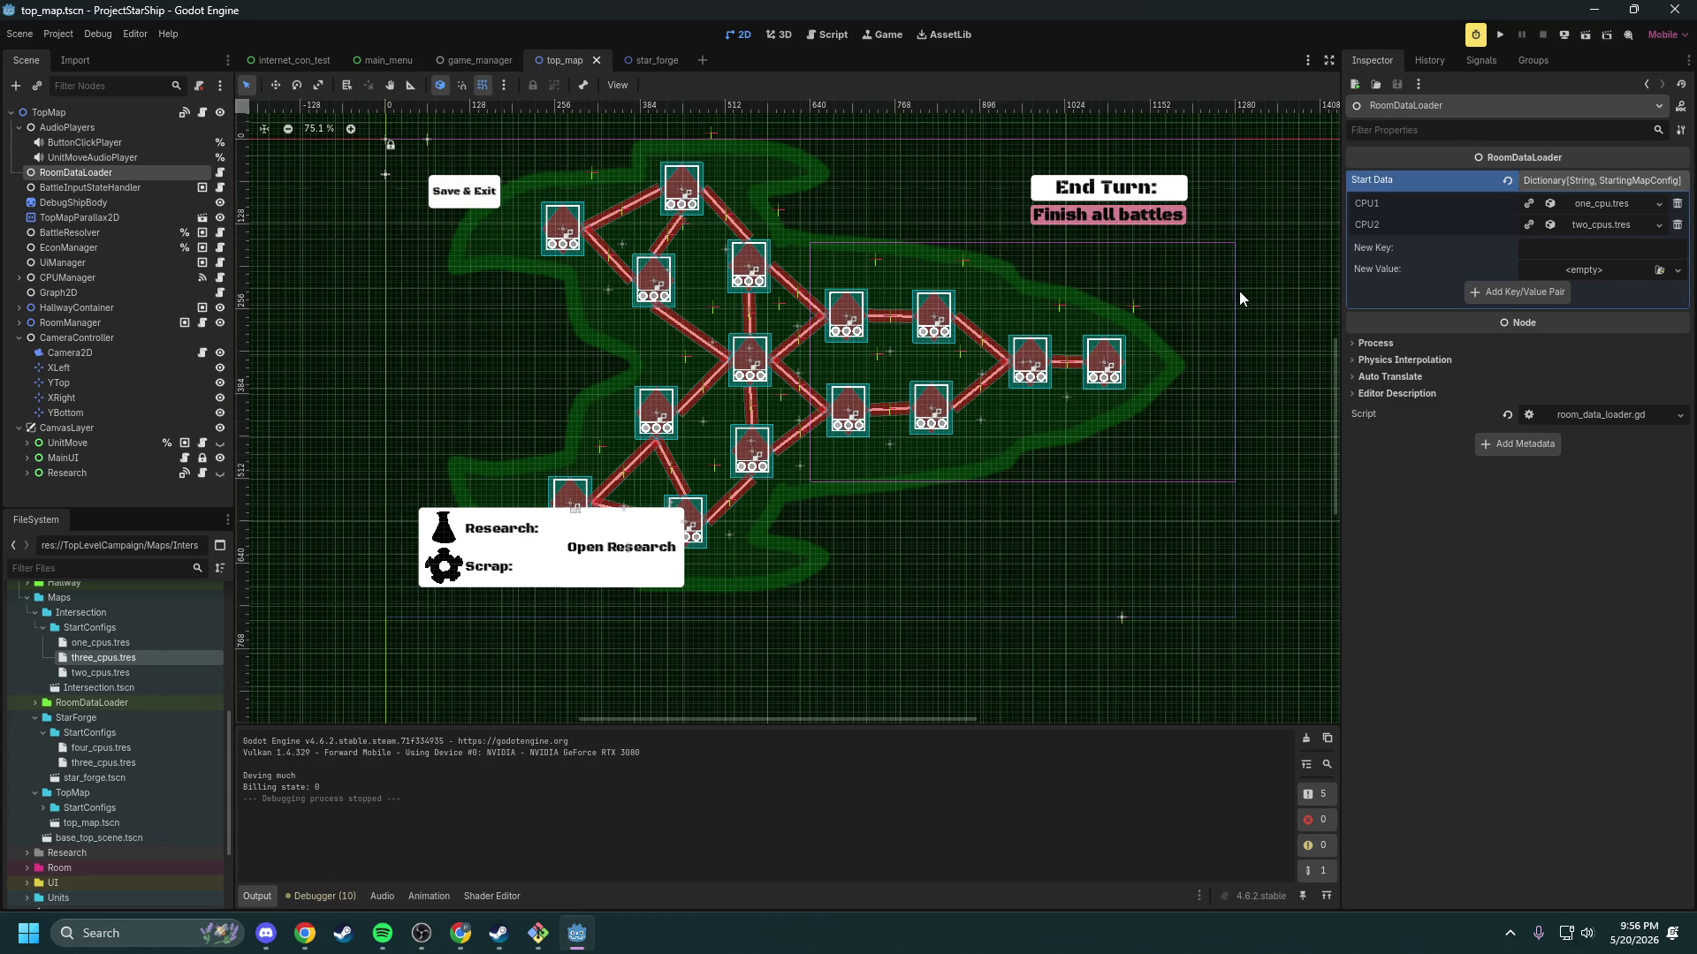
Step: Open the star_forge scene, whose RoomDataLoader Start Data lists CPU3 and CPU4 entries
scroll(864, 339, "up", 6)
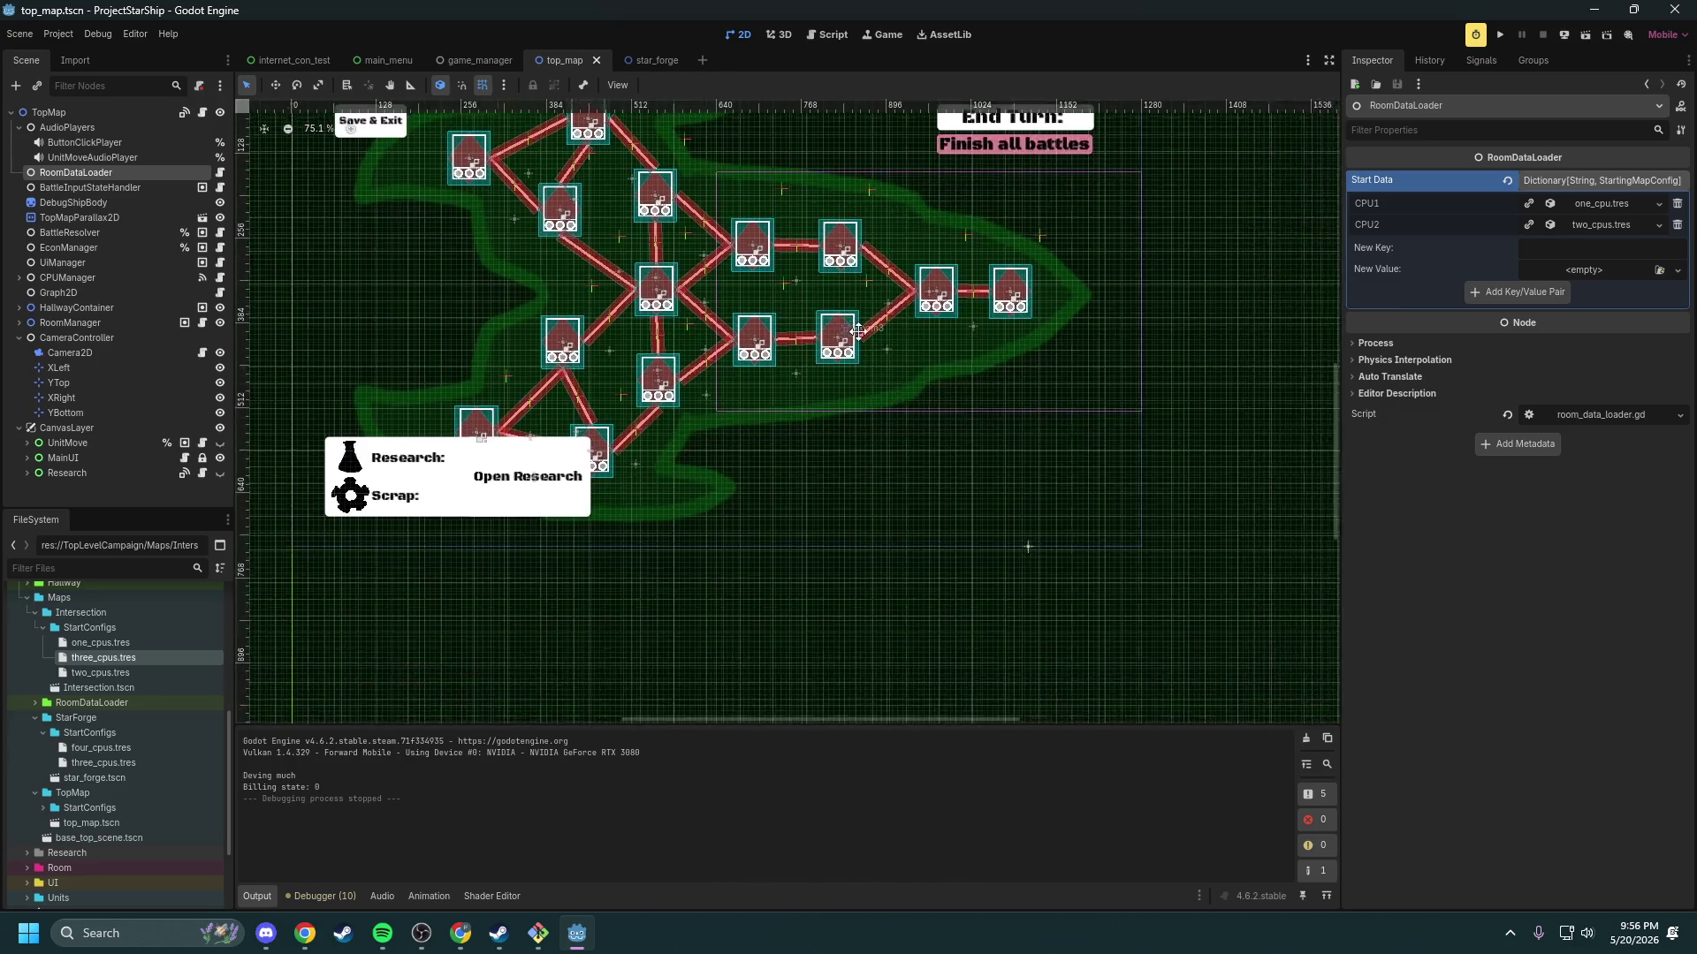
left_click_drag(864, 339, 886, 351)
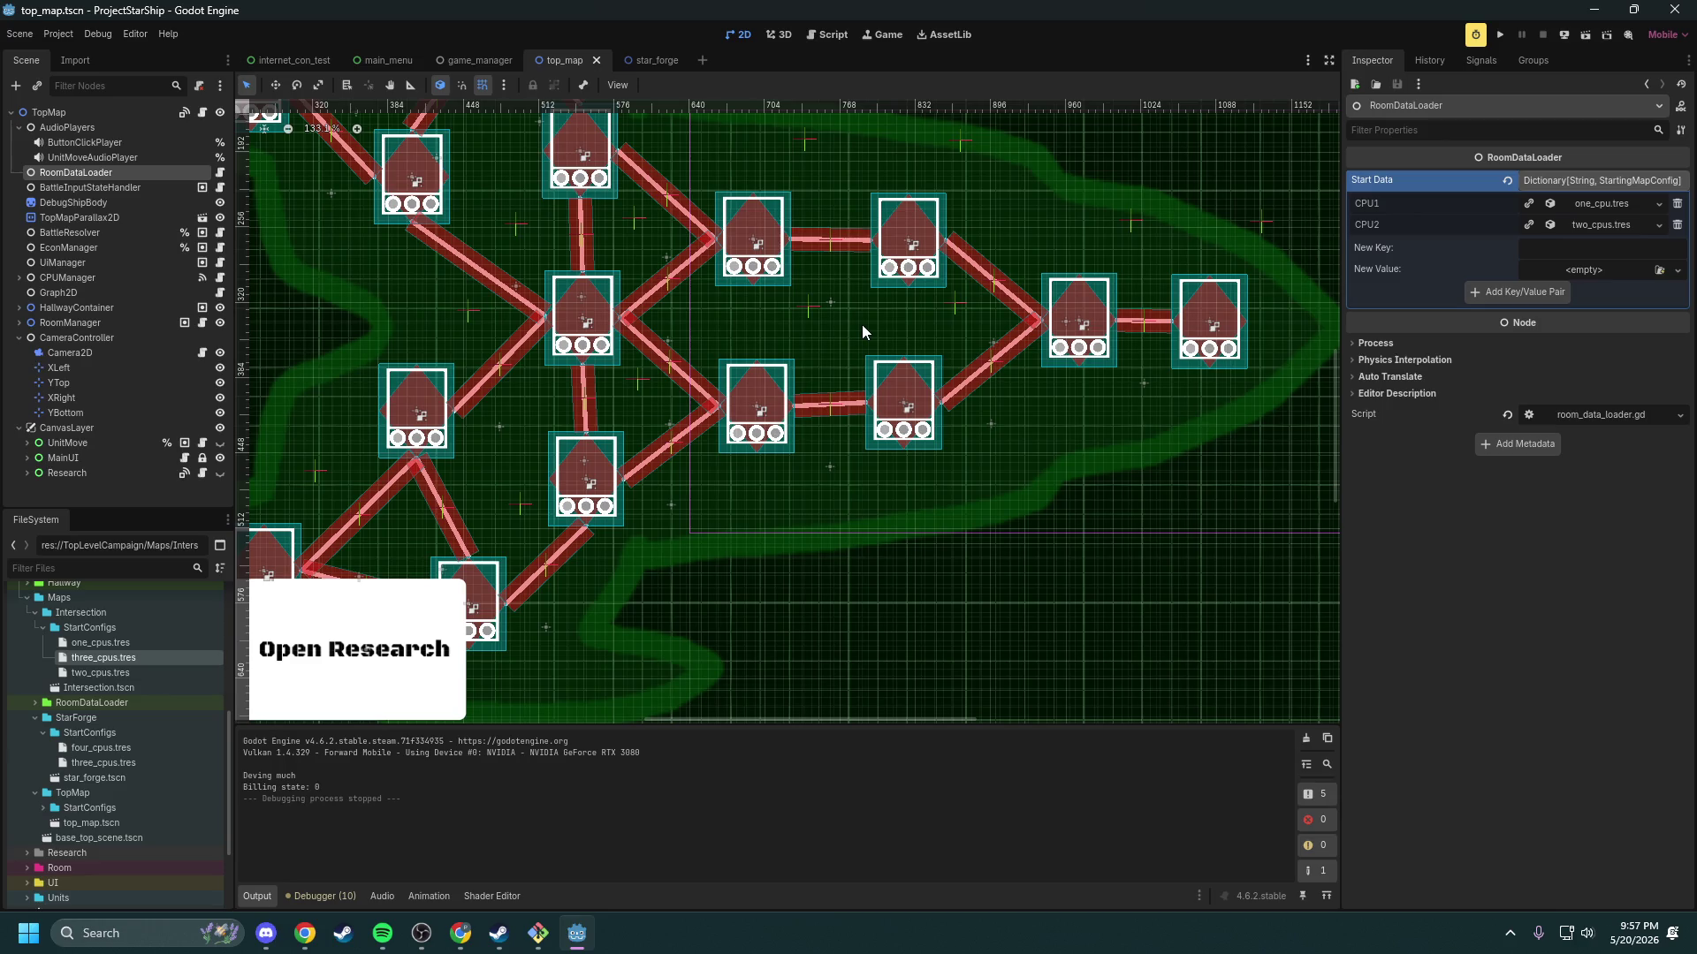
scroll(818, 283, "down", 5)
mouse_move(824, 288)
left_mouse_down()
mouse_move(852, 371)
mouse_move(893, 381)
left_mouse_up()
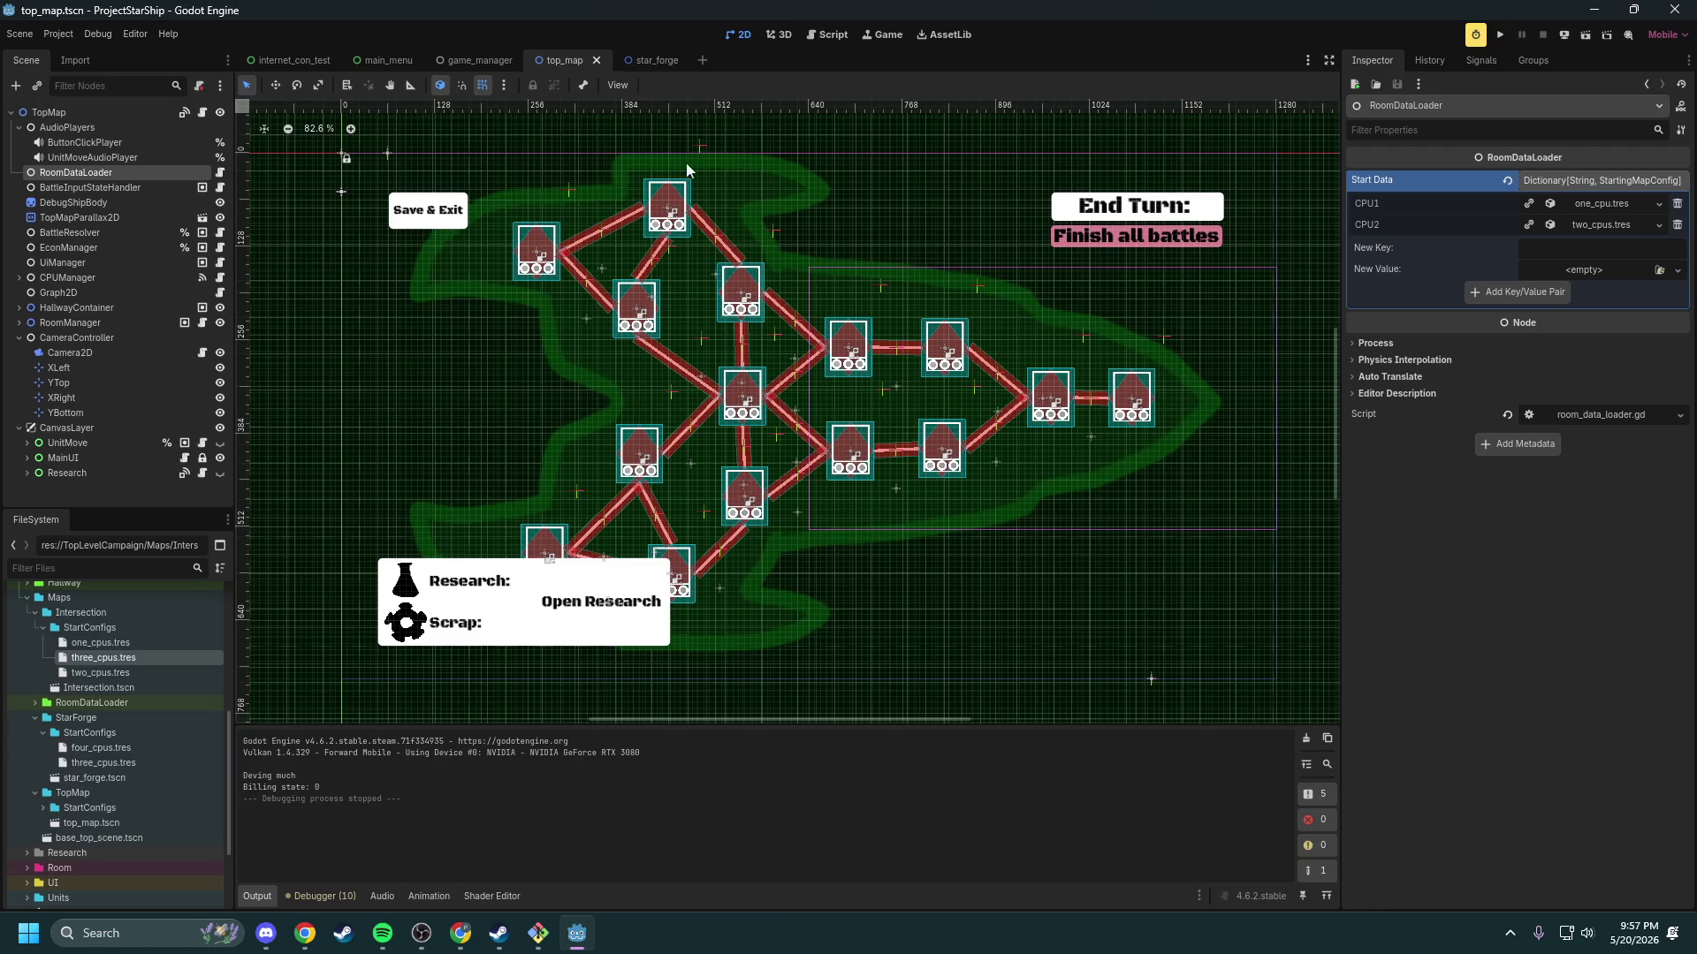
left_click(654, 60)
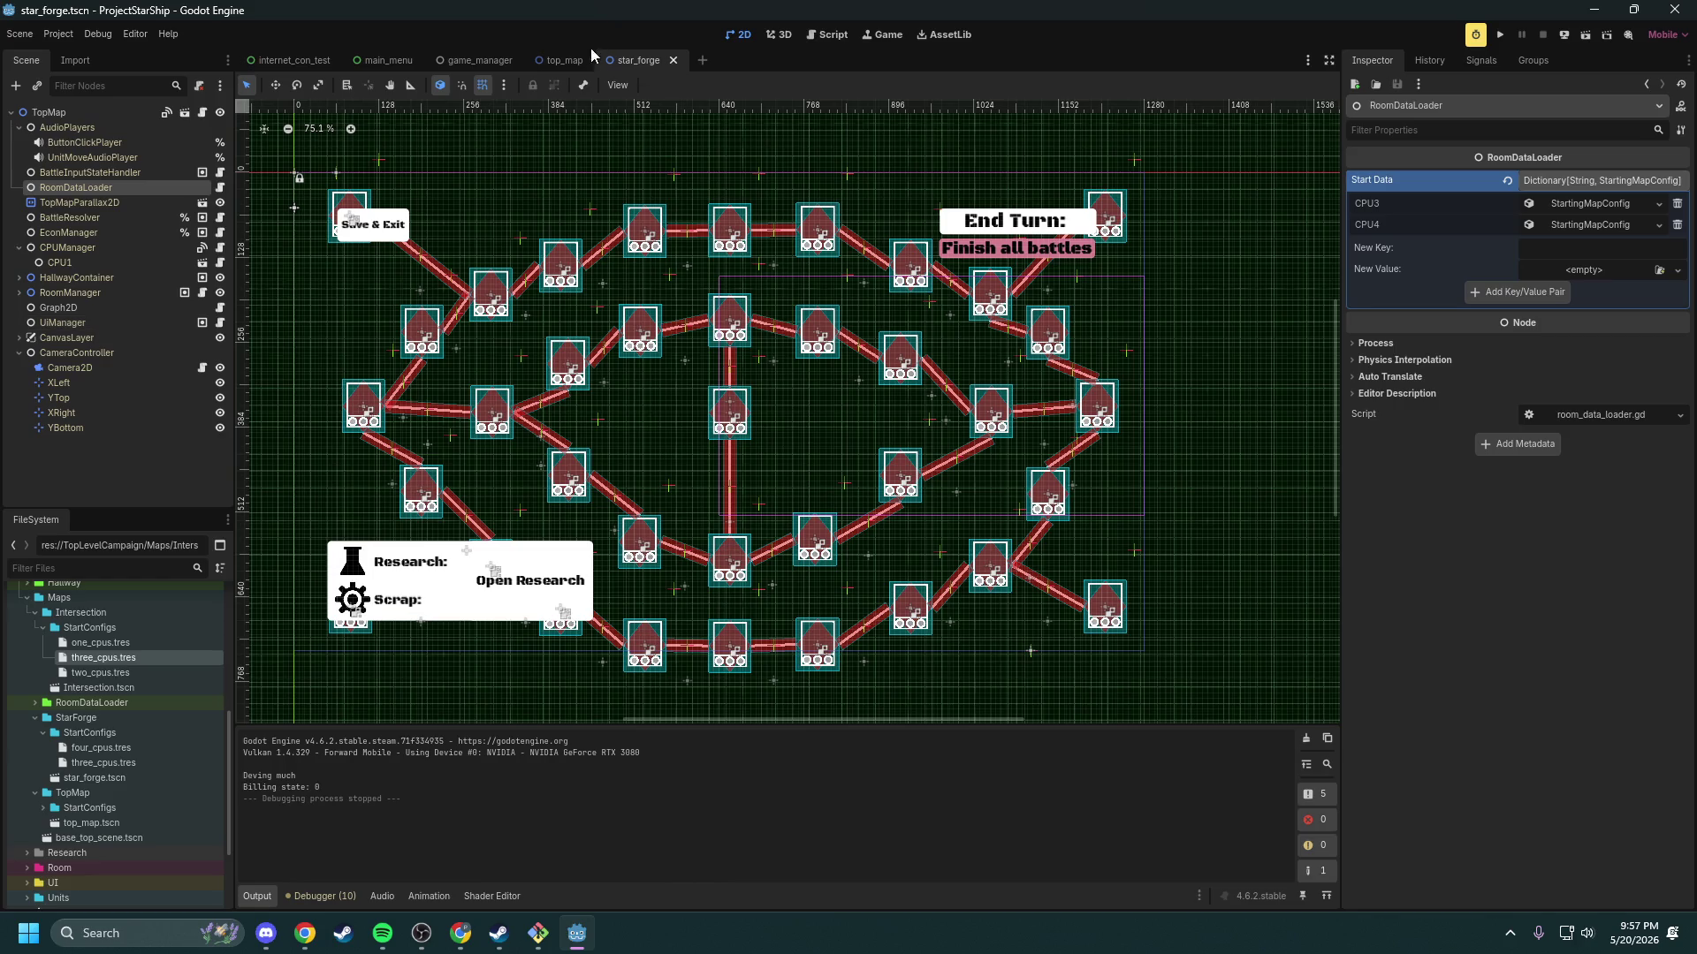
right_click(67, 187)
left_click(93, 189)
scroll(694, 438, "up", 4)
scroll(803, 409, "down", 2)
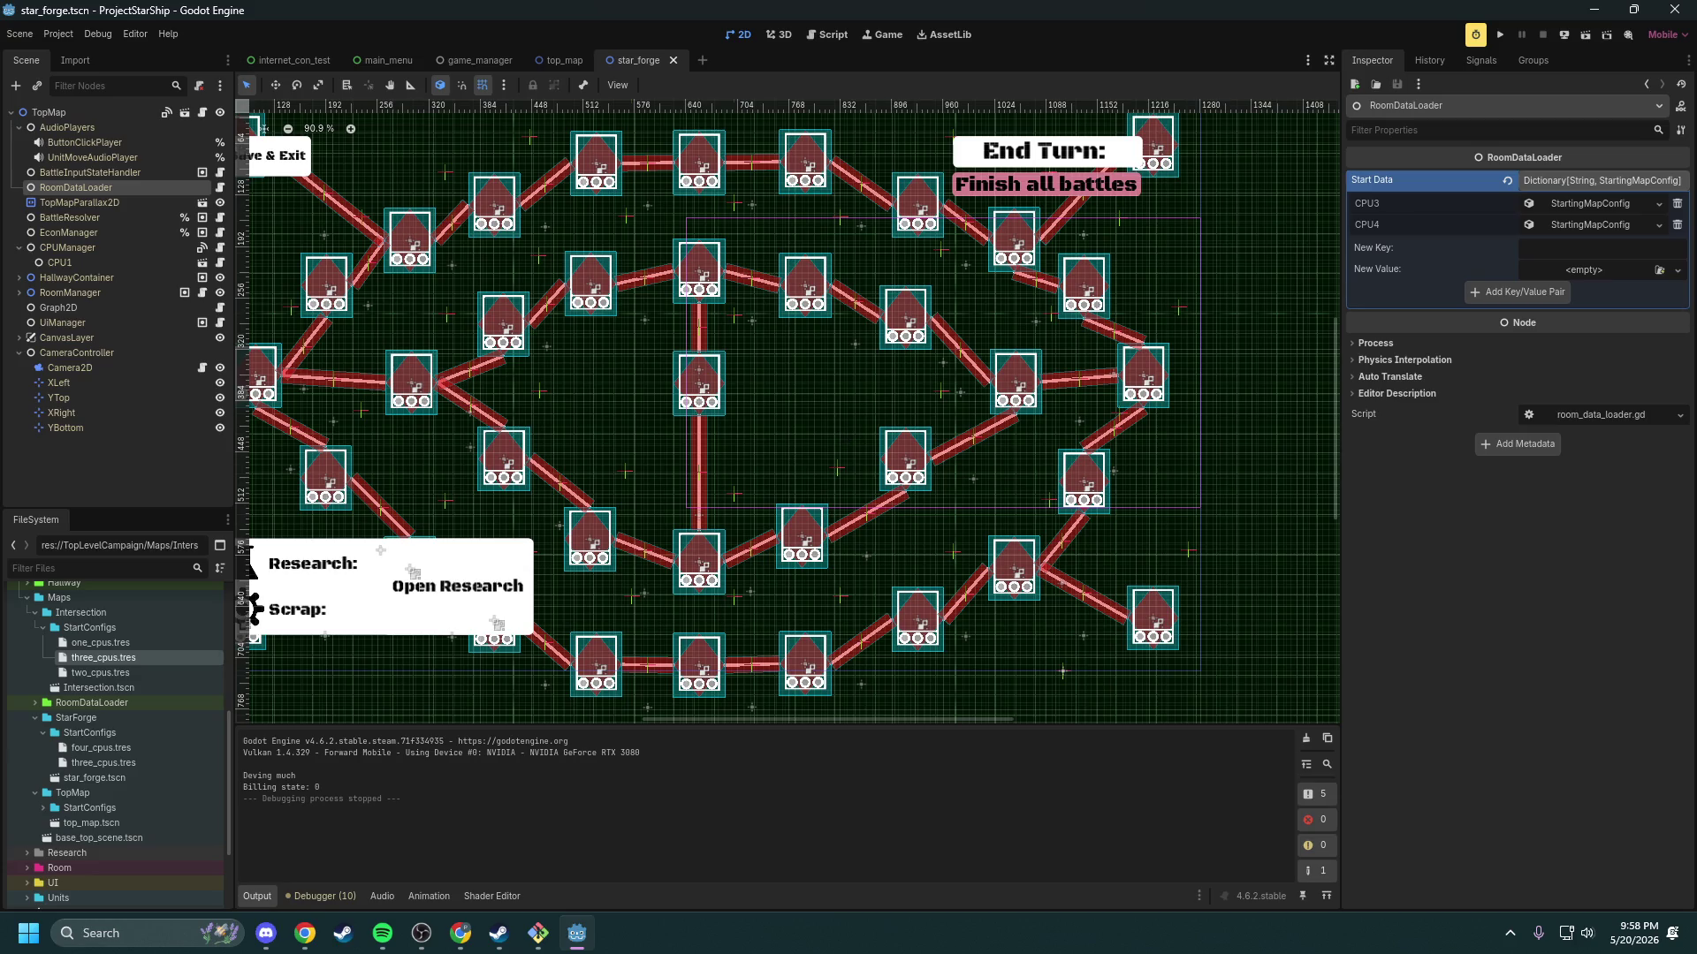
key("alt+Tab")
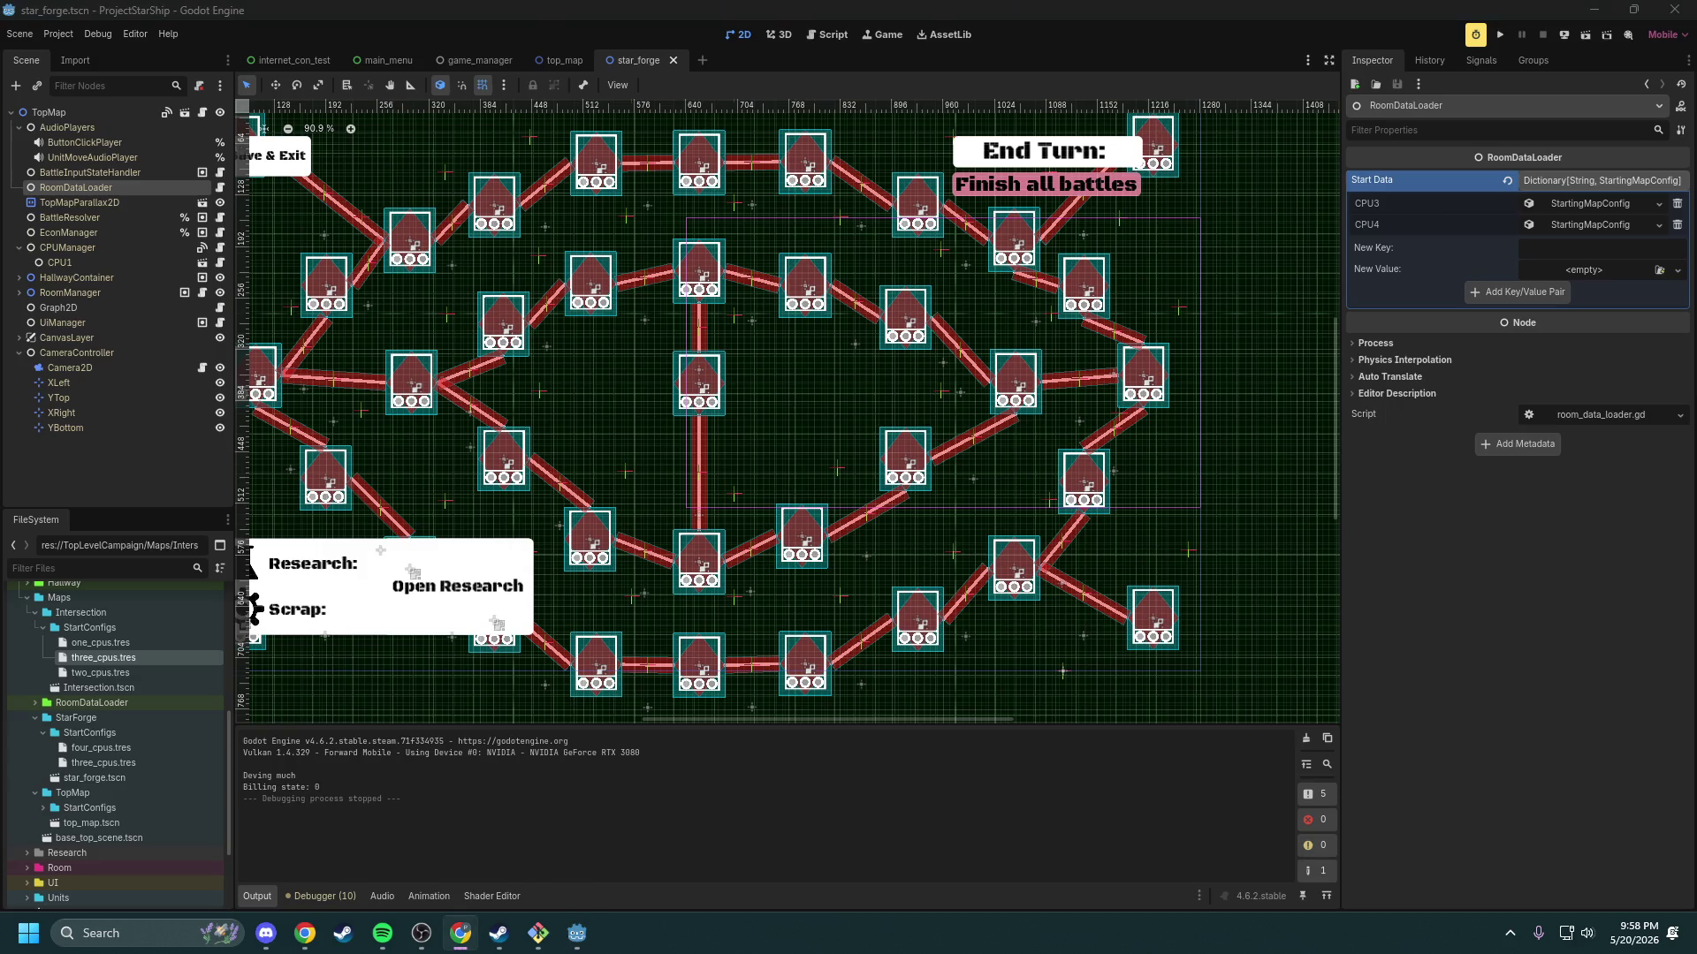
key("alt+Tab")
left_click_drag(1025, 122, 1696, 247)
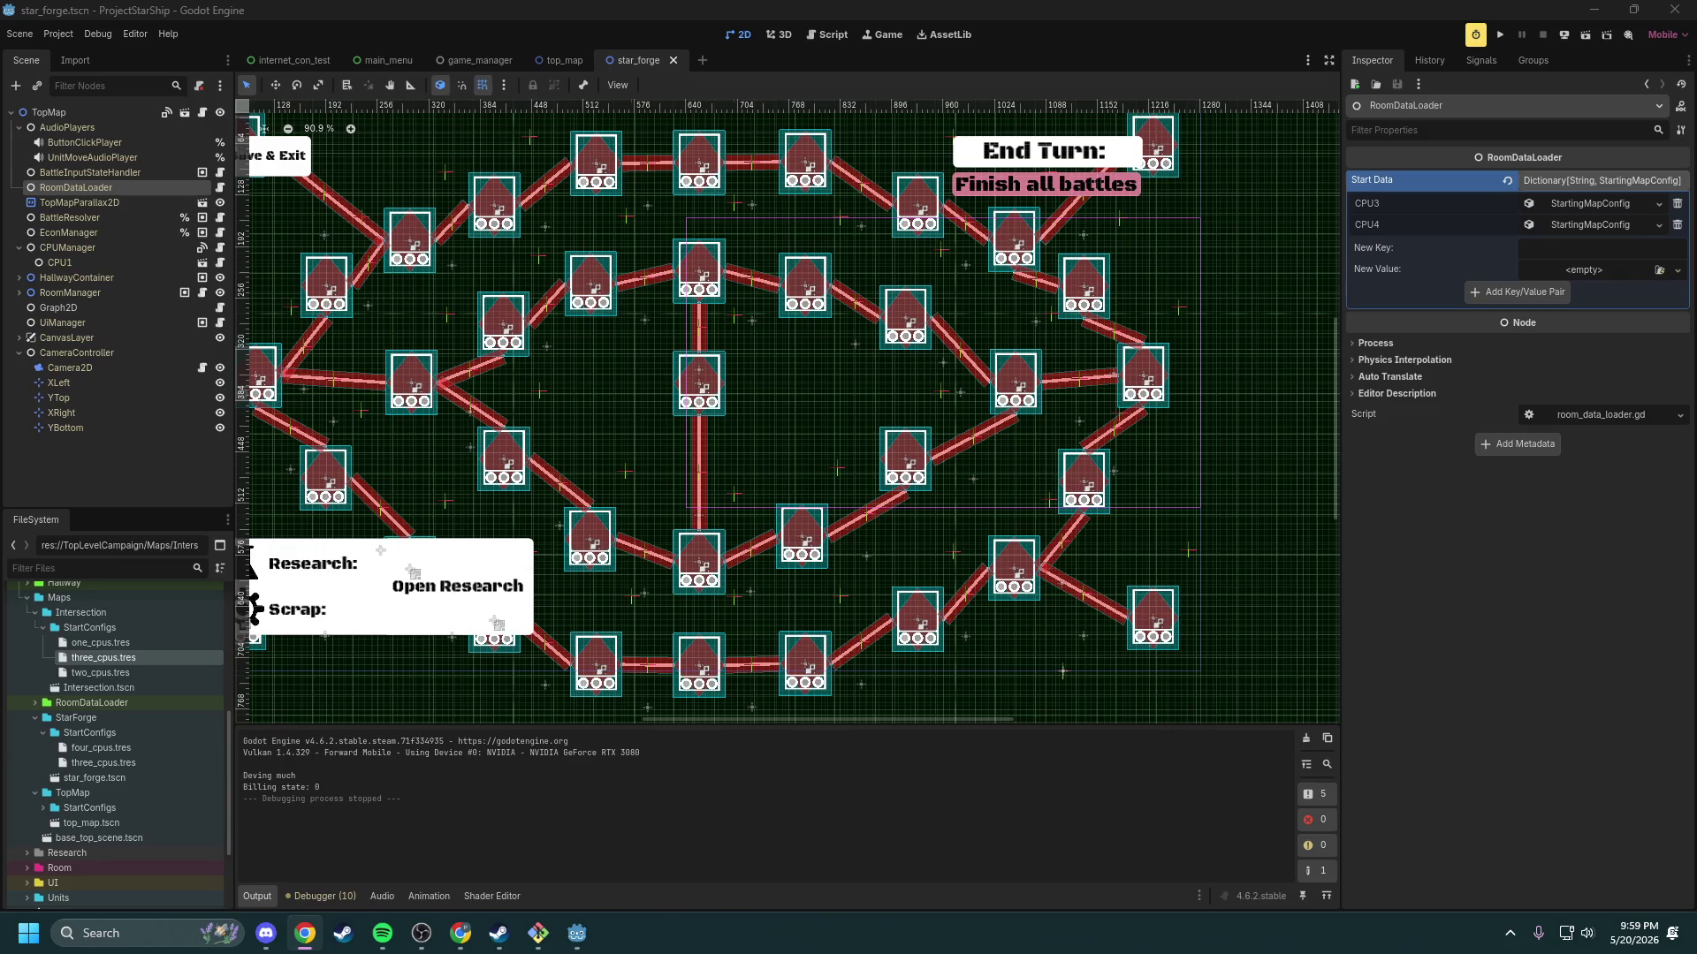